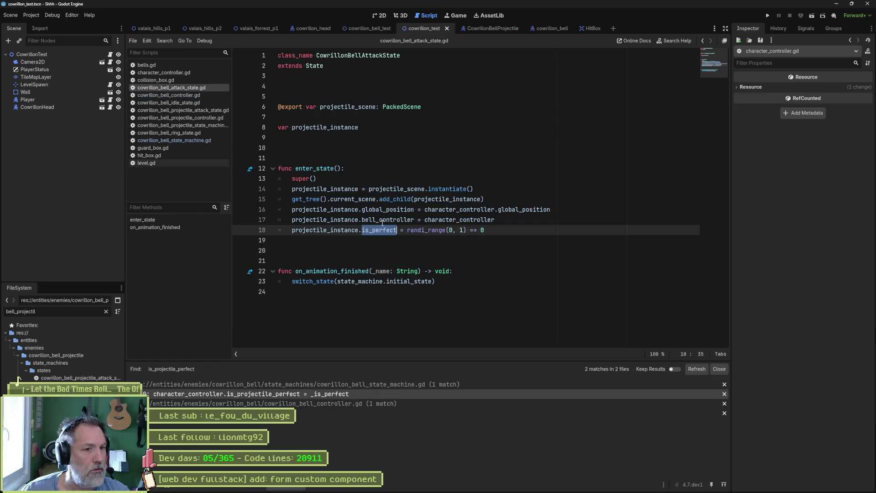
Try replacing line 18's randi_range expression, undo the edit, and run the Cowrillon test scene.
drag(491, 230, 407, 231)
key(BackSpace)
text(t)
key(ctrl+z)
key(ctrl+z)
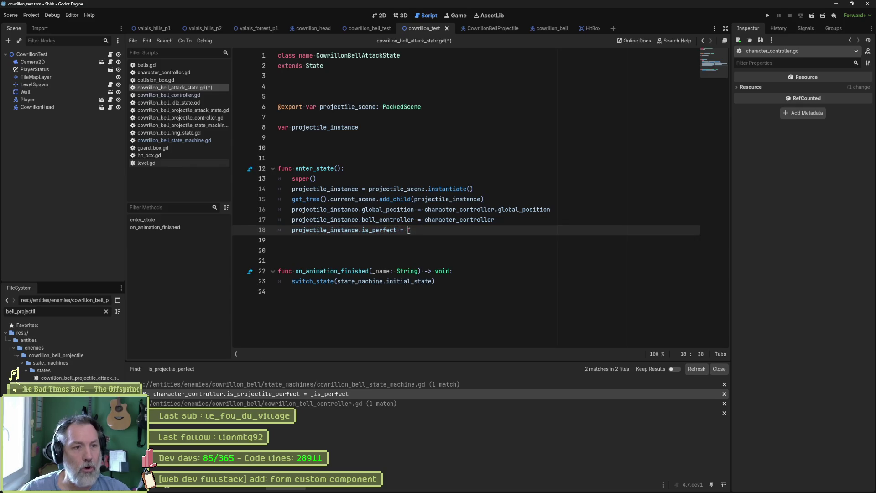
key(F6)
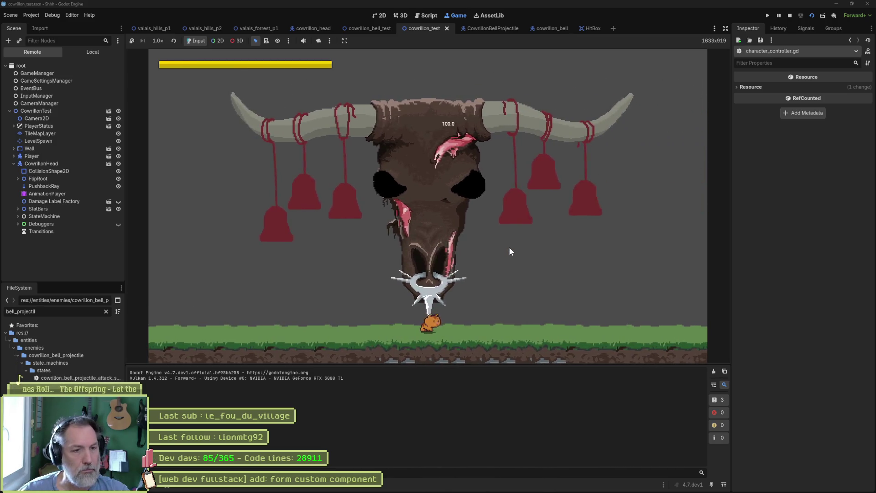
Move the cat left, resume past the line 33 breakpoint, play the boss fight, then stop it.
key(Left)
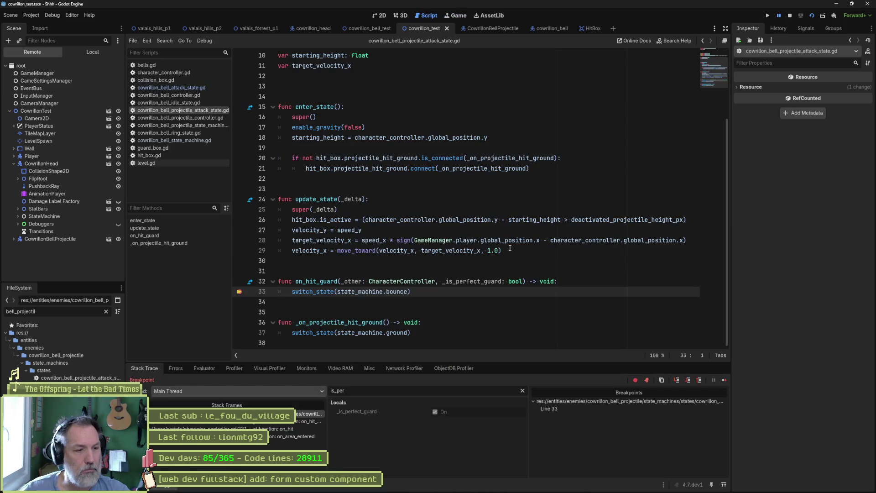
click(239, 292)
key(F12)
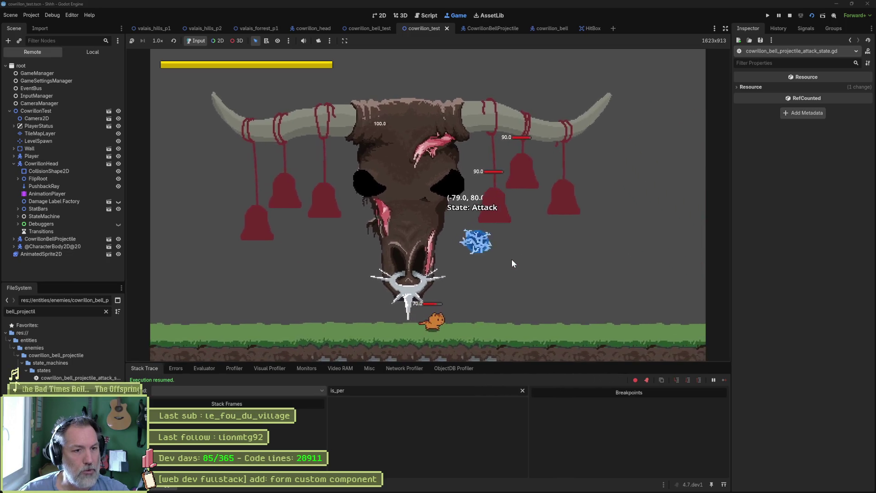
key(F8)
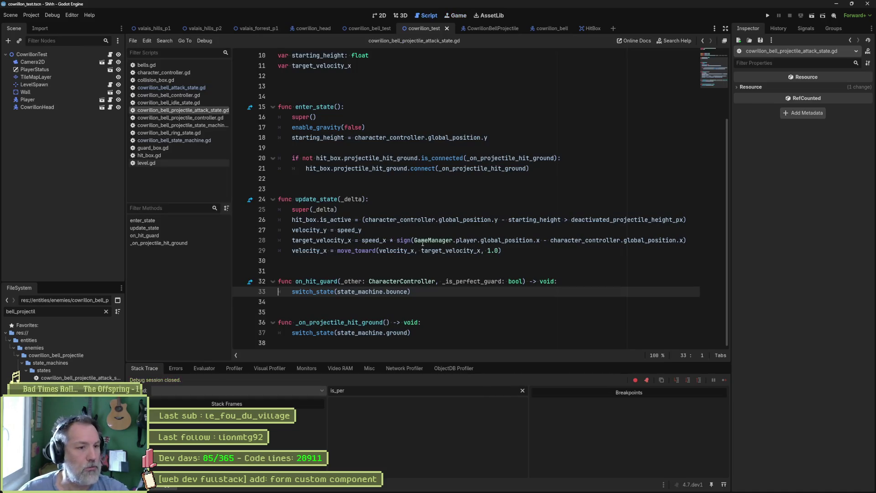
In Fork, review the diffs for the projectile weapon stats, bell projectile controller and bells.gd.
mouse_move(522, 488)
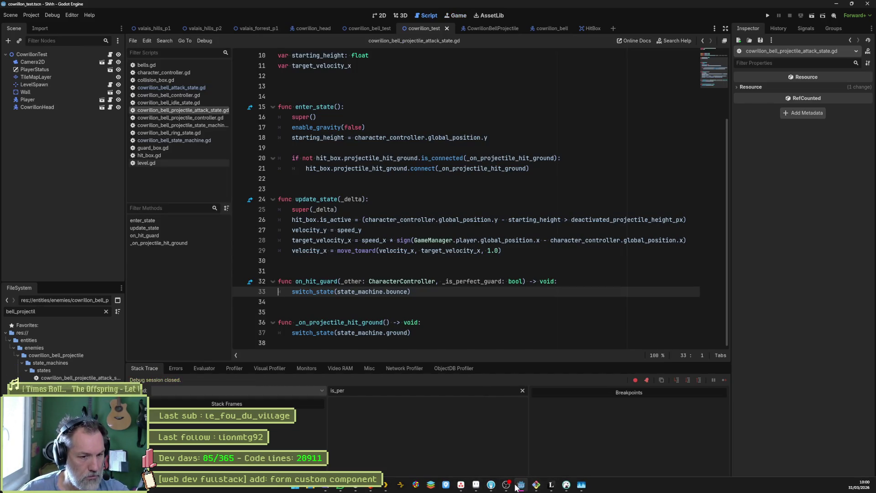
click(490, 487)
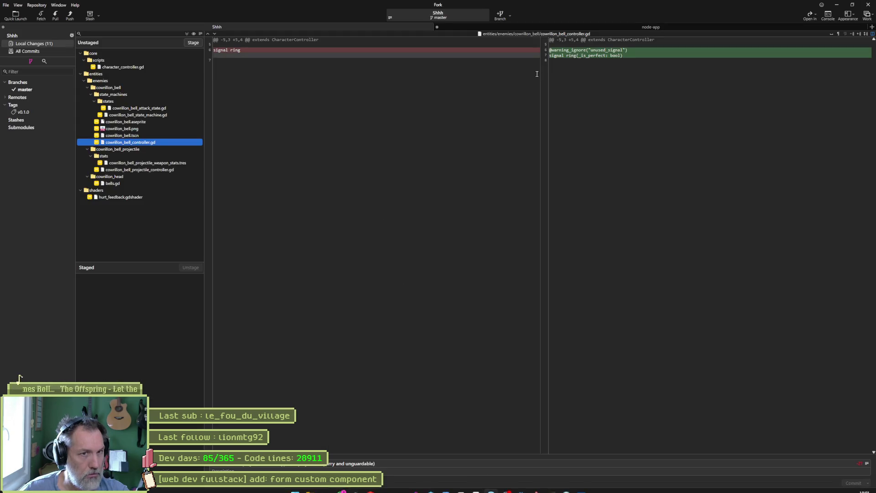
click(141, 163)
click(152, 170)
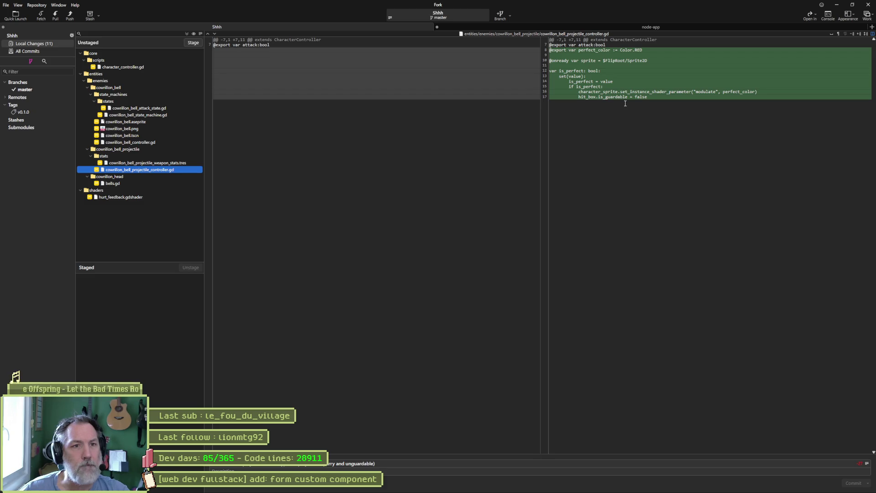
mouse_move(617, 86)
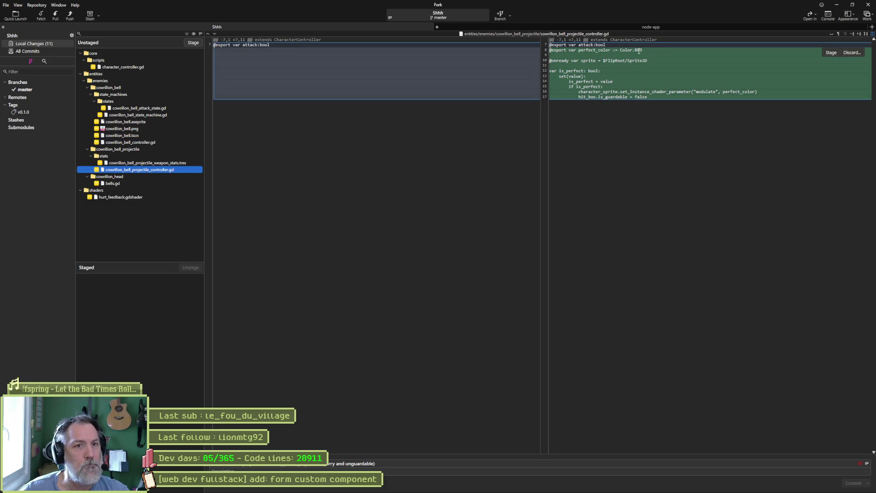
click(144, 184)
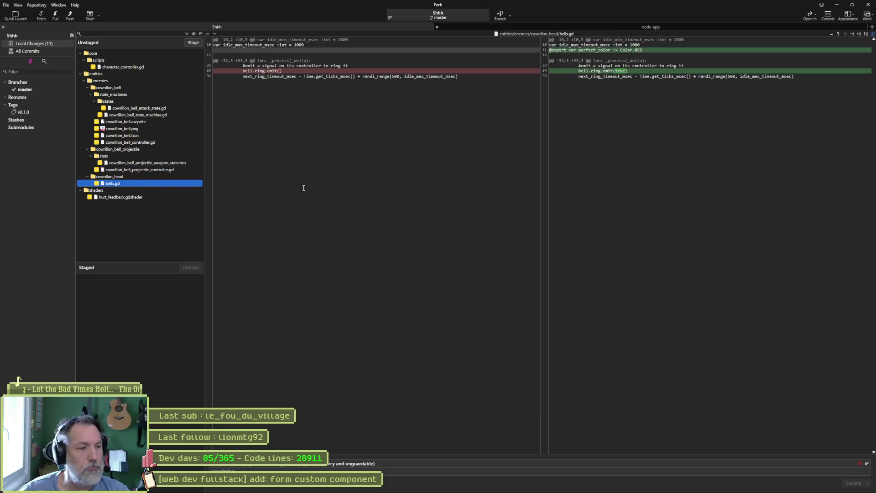
Stage and commit all 11 changed files, push master to origin, and switch to the Asana board.
key(ctrl+shift+s)
key(ctrl+Return)
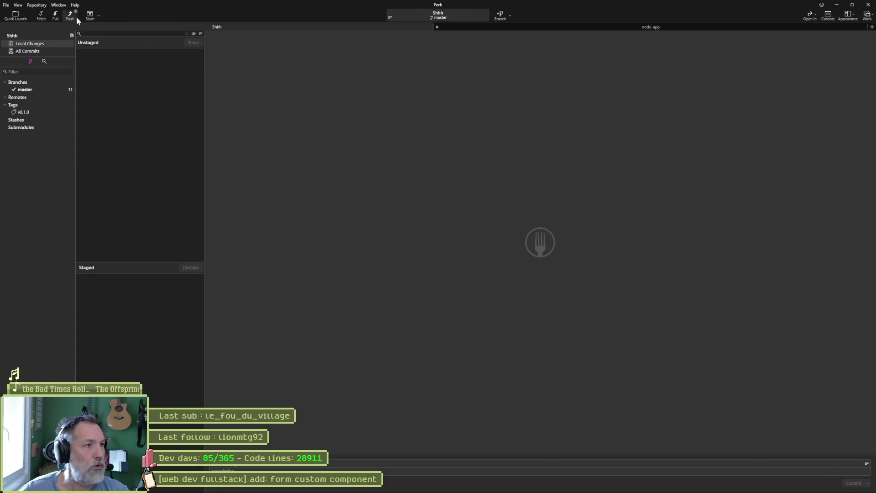
click(70, 15)
click(489, 270)
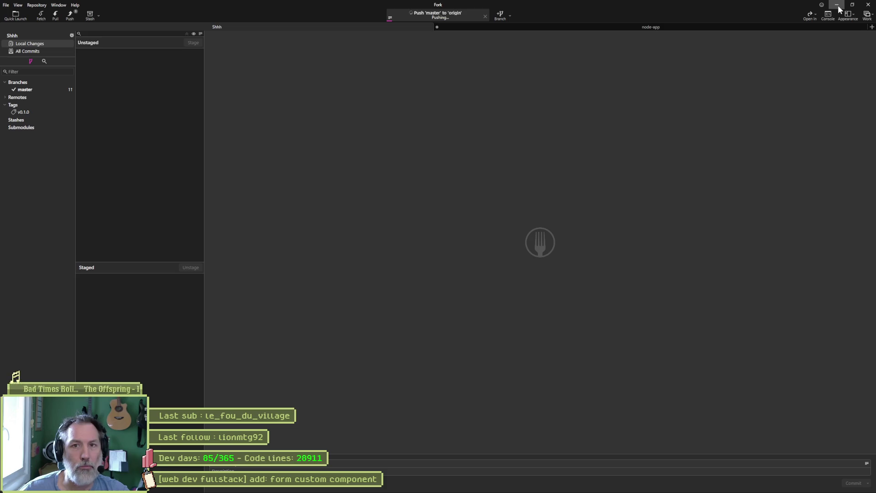
click(838, 5)
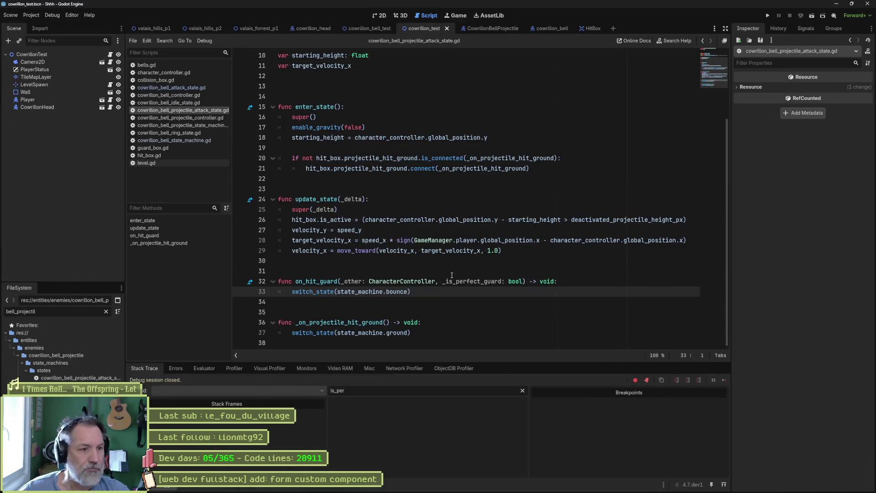
key(alt+Tab)
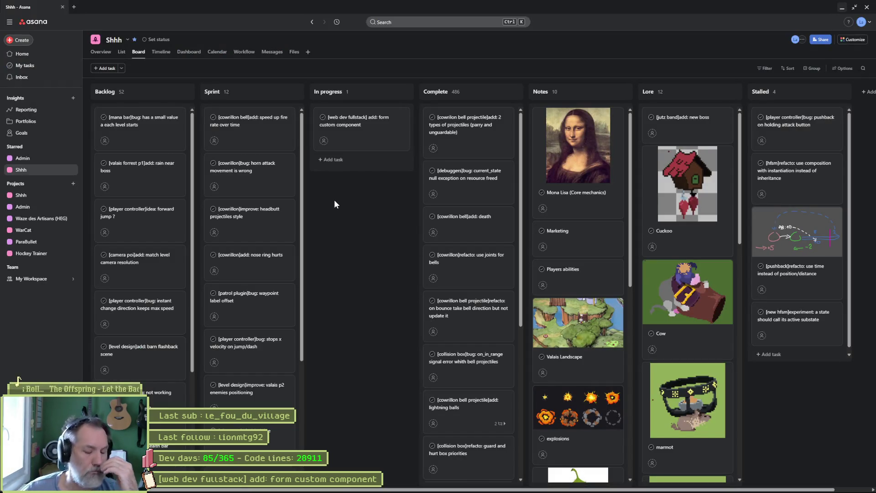
Add the task '[cowrillon bell]add: attack pattern' atop In progress, then minimize the browser.
click(337, 162)
text([)
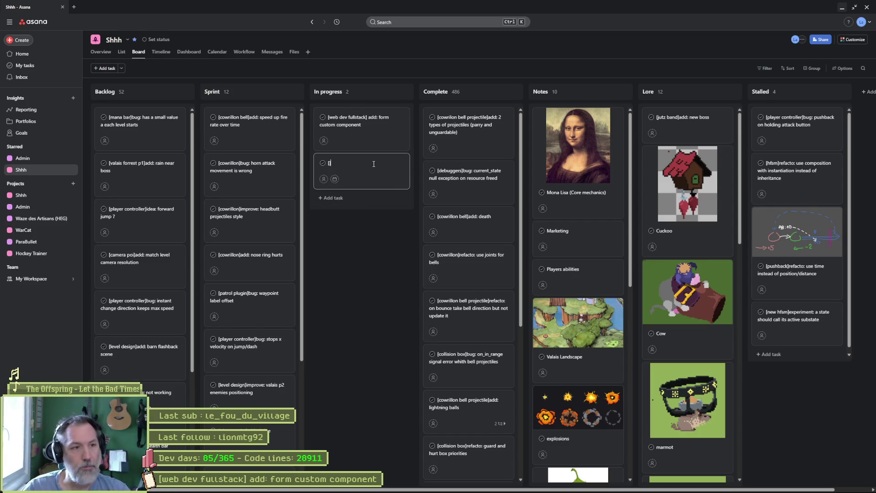
text(cowrillon be)
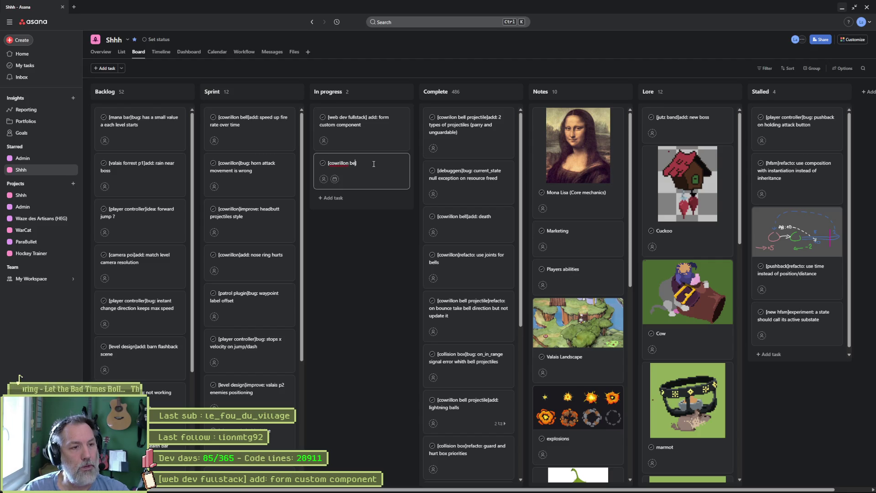
text(rn)
key(ctrl+BackSpace)
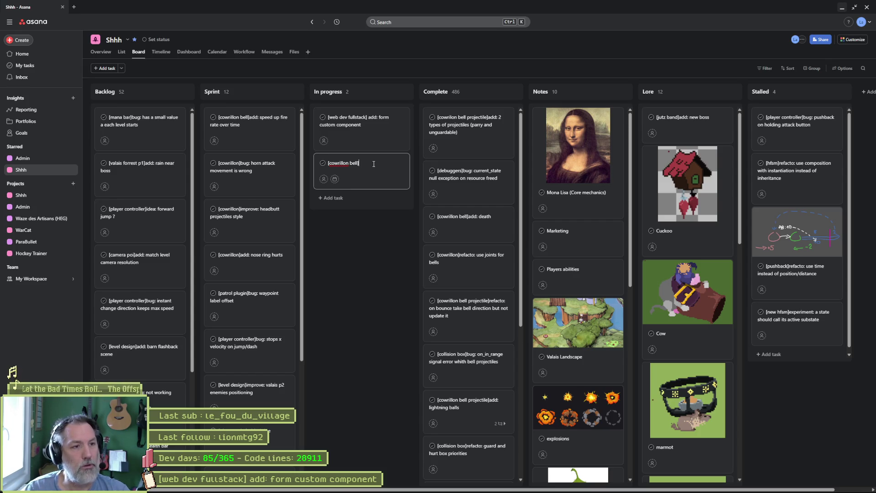
text(add: a)
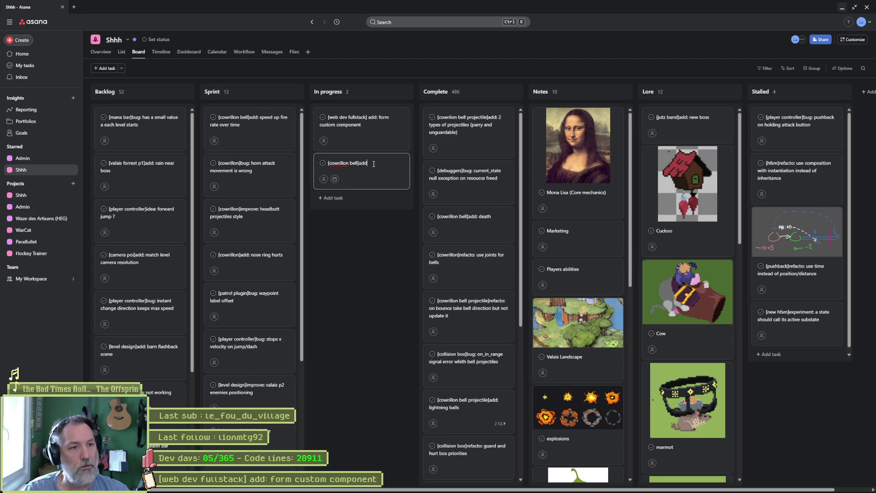
text(ttack pattern)
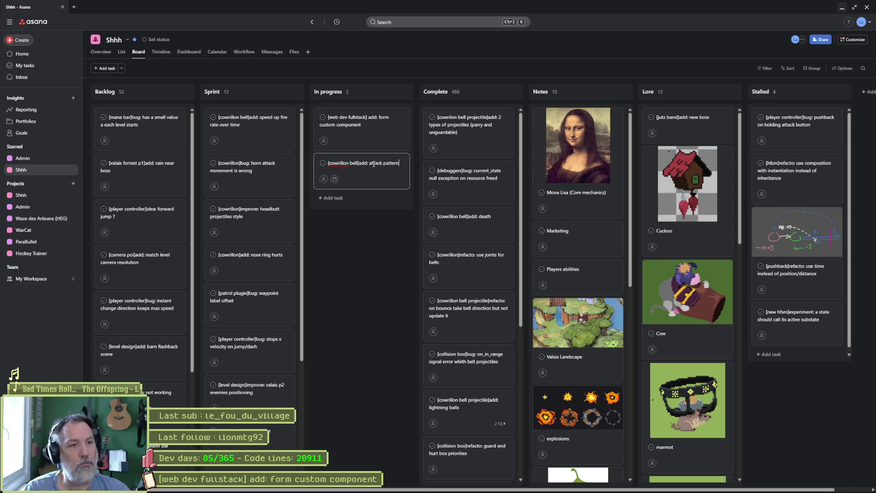
key(Return)
key(Escape)
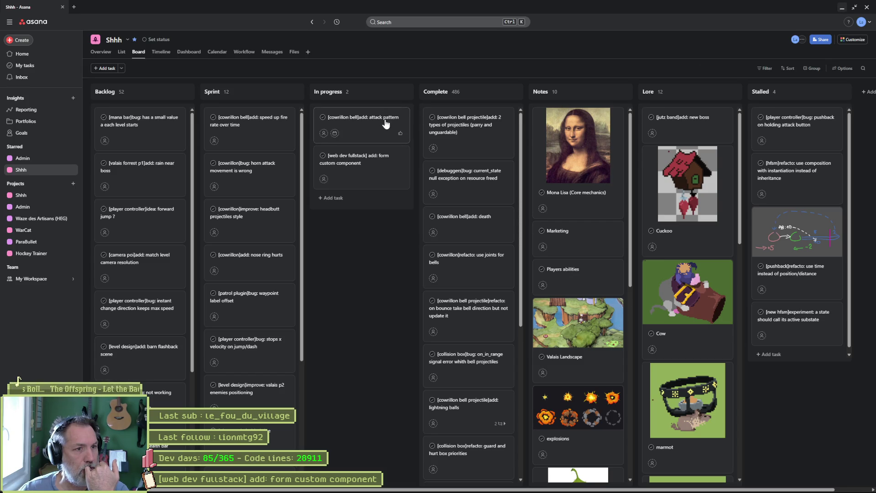
click(842, 6)
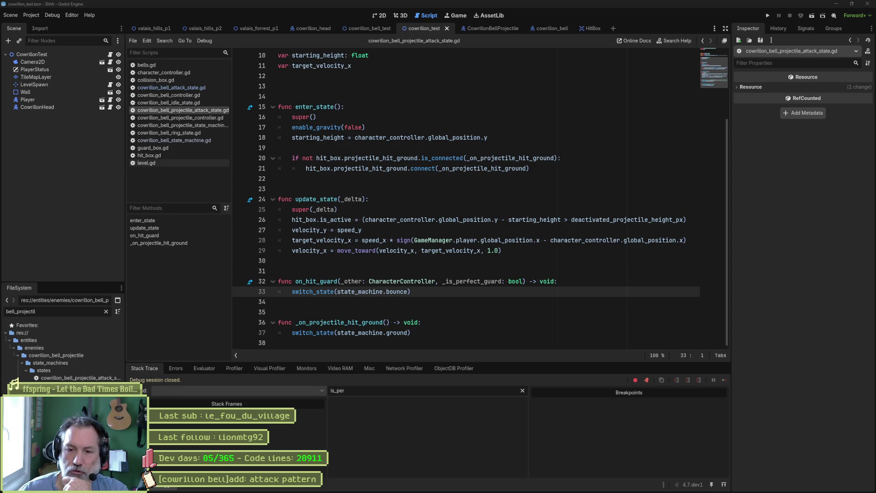
Click into script lines 23 and 24, then open Leonardo's colour swatches and move them upper right.
click(558, 185)
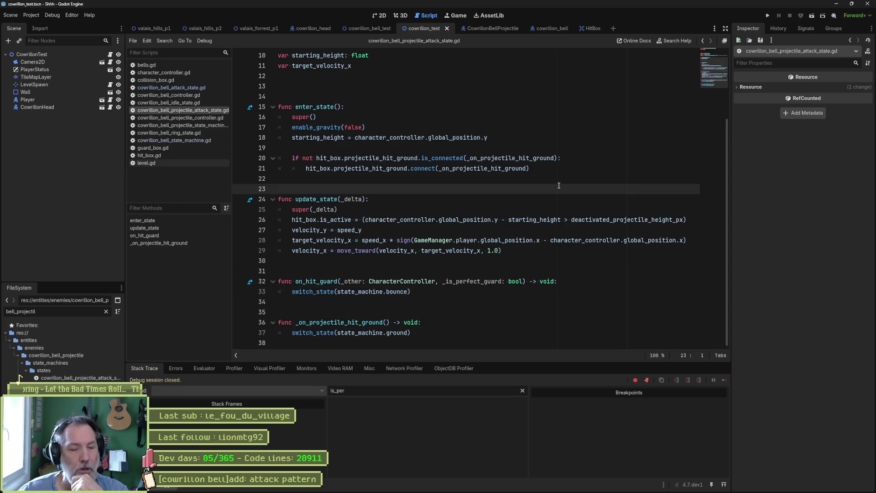
mouse_move(583, 485)
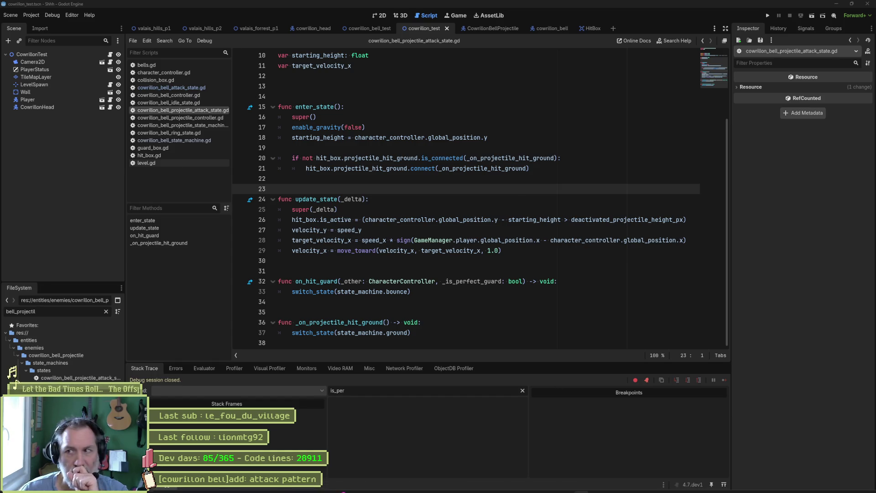
click(625, 199)
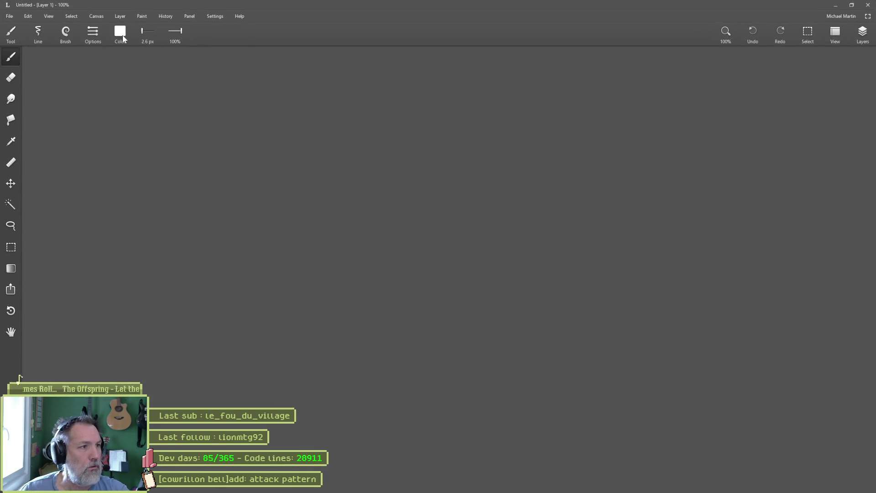
click(122, 34)
mouse_move(146, 50)
mouse_down()
mouse_move(218, 67)
mouse_move(779, 86)
mouse_up()
Pick red and draw four loops across the canvas.
click(743, 127)
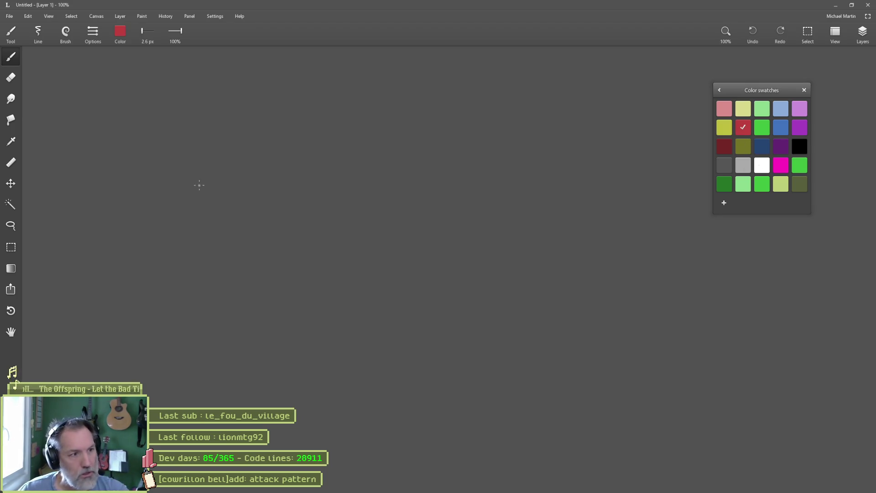
drag(199, 178, 189, 168)
drag(250, 196, 256, 195)
drag(401, 139, 386, 149)
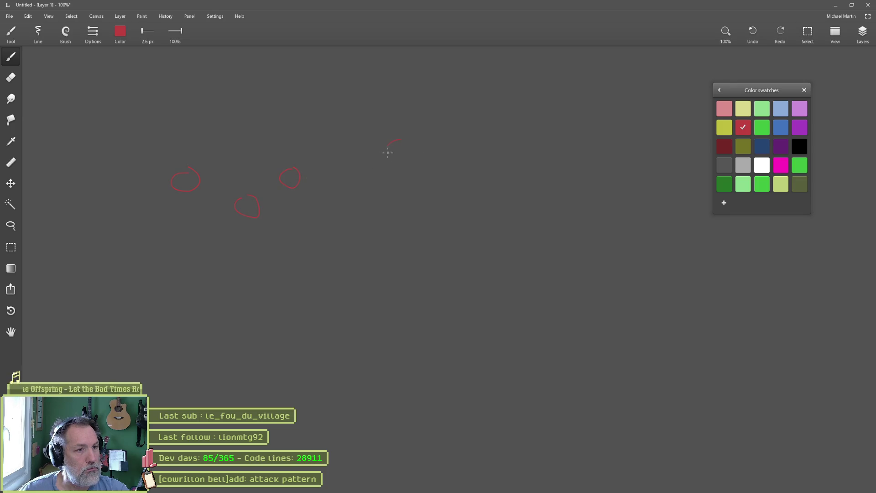
drag(435, 206, 435, 201)
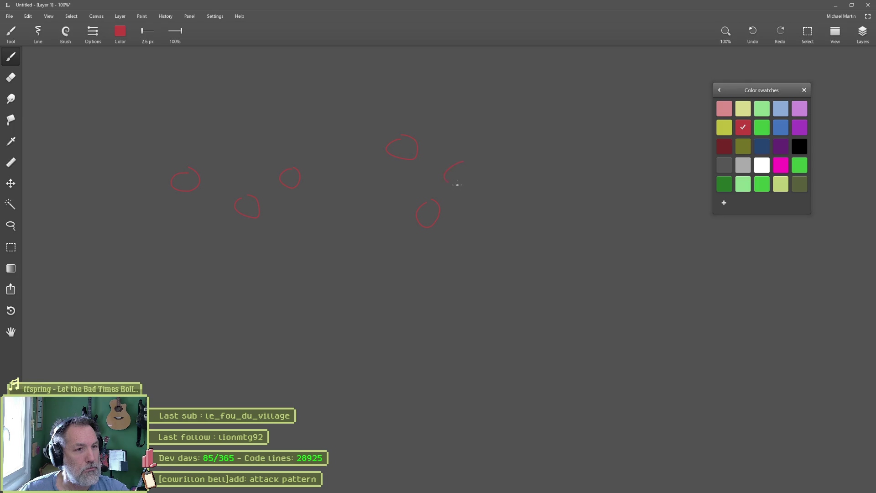
Draw a white down-arrow below the left loop and a light blue head shape beneath it.
click(761, 165)
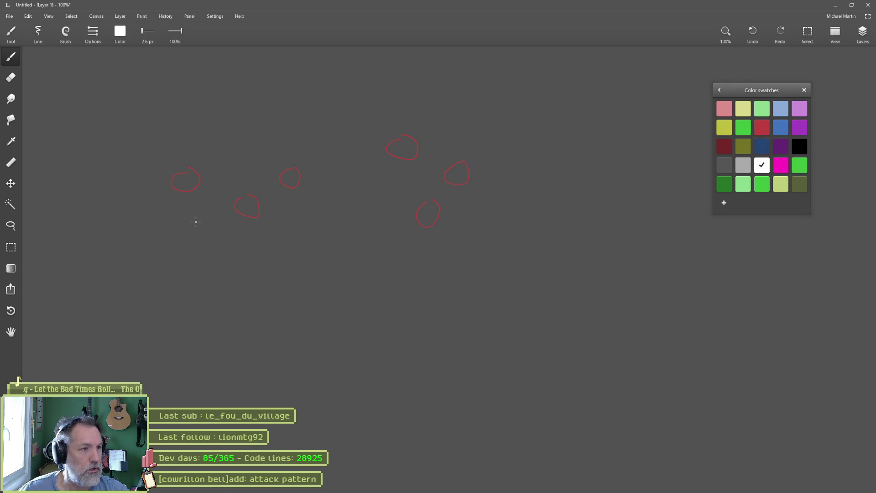
drag(184, 200, 191, 241)
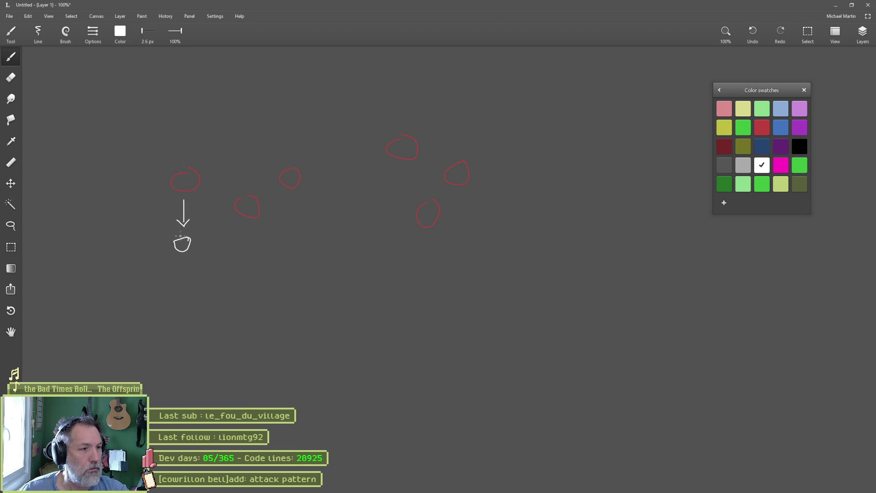
key(ctrl+z)
key(ctrl+z)
click(781, 108)
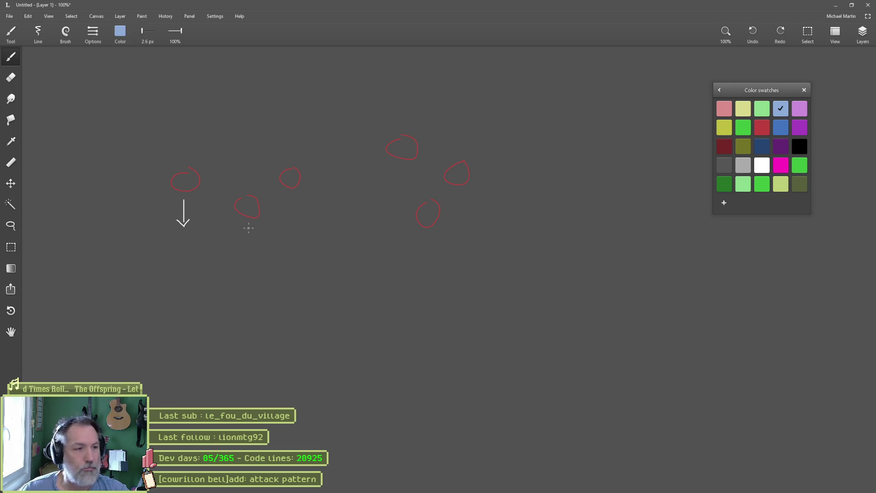
mouse_move(190, 237)
mouse_down()
mouse_move(181, 237)
mouse_move(184, 255)
mouse_up()
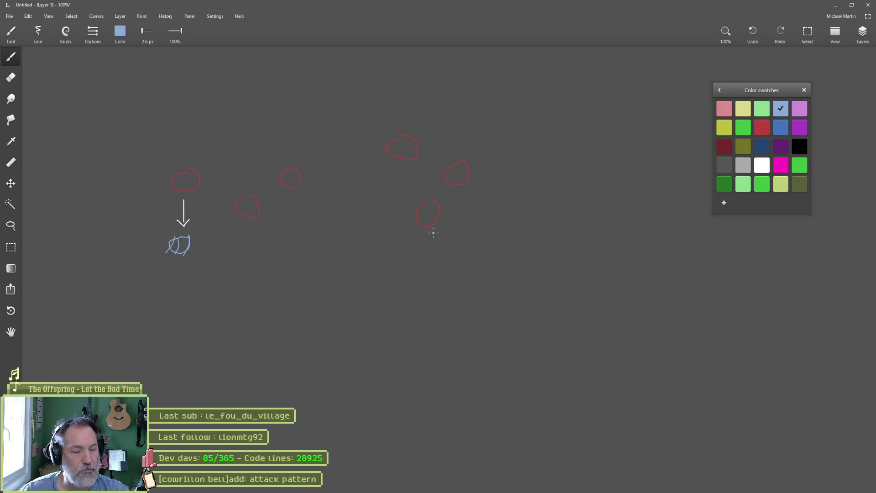
Lasso the arrow and blue head, duplicate them under the lower right loop, and reselect red.
key(l)
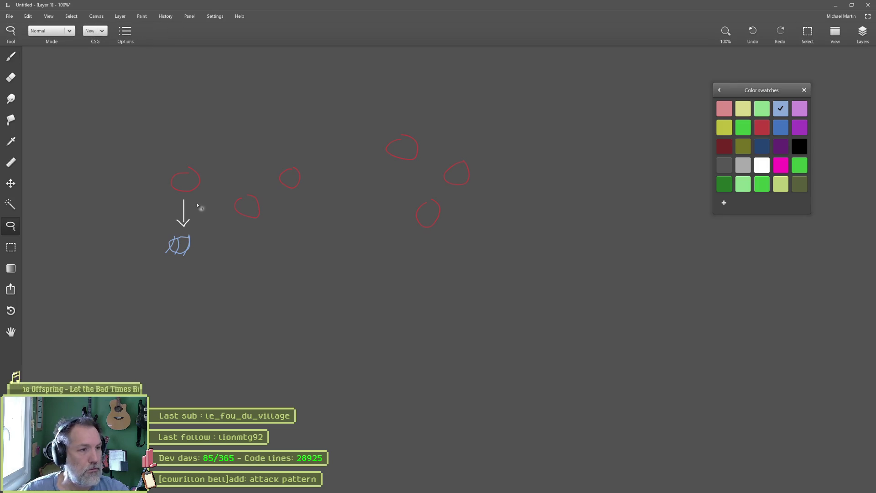
mouse_move(185, 198)
mouse_down()
mouse_move(192, 278)
mouse_move(195, 208)
mouse_move(391, 254)
mouse_move(221, 234)
mouse_move(199, 247)
mouse_move(442, 282)
mouse_up()
key(Escape)
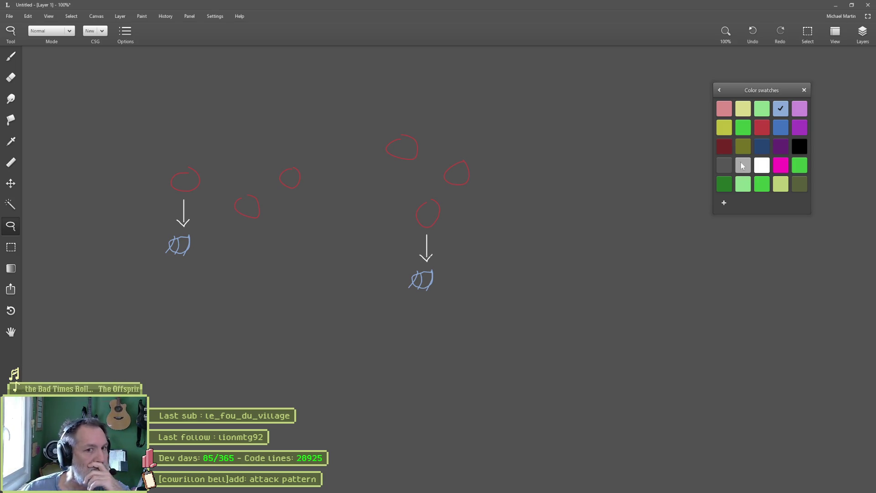
click(761, 127)
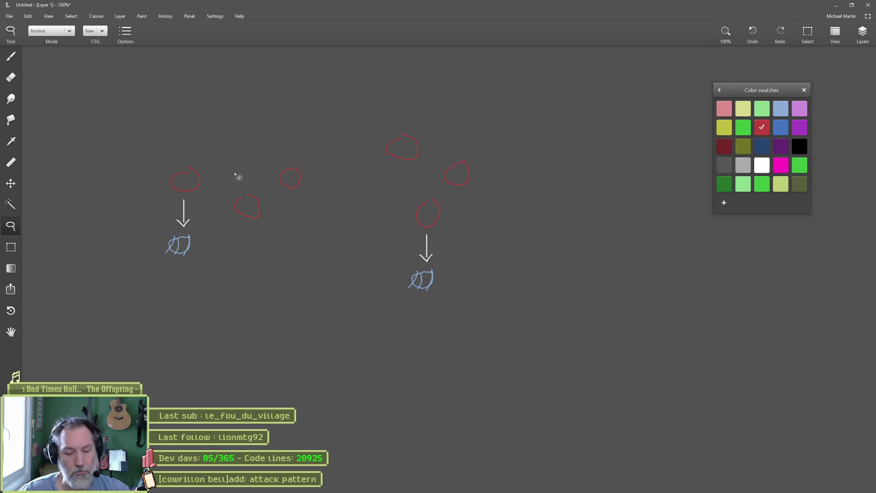
With the red brush, draw vertical stems above the left, middle and right loops.
key(b)
drag(183, 142, 185, 172)
drag(247, 195, 248, 148)
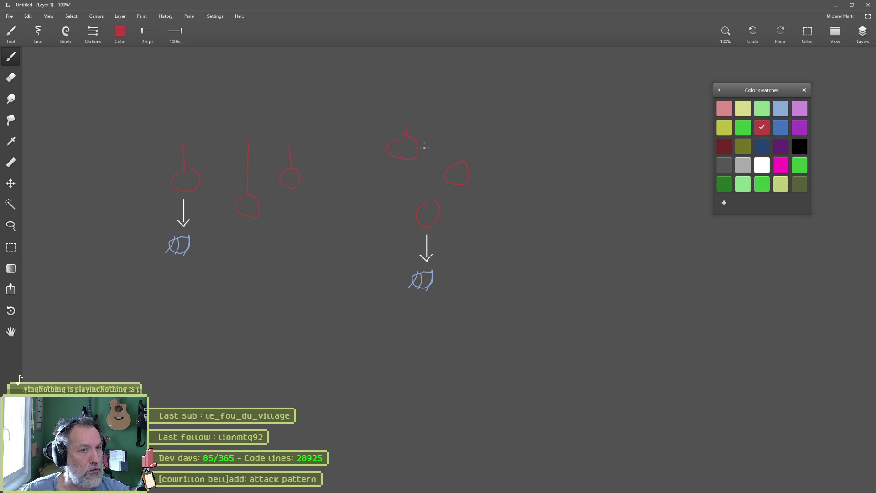
drag(460, 145, 460, 142)
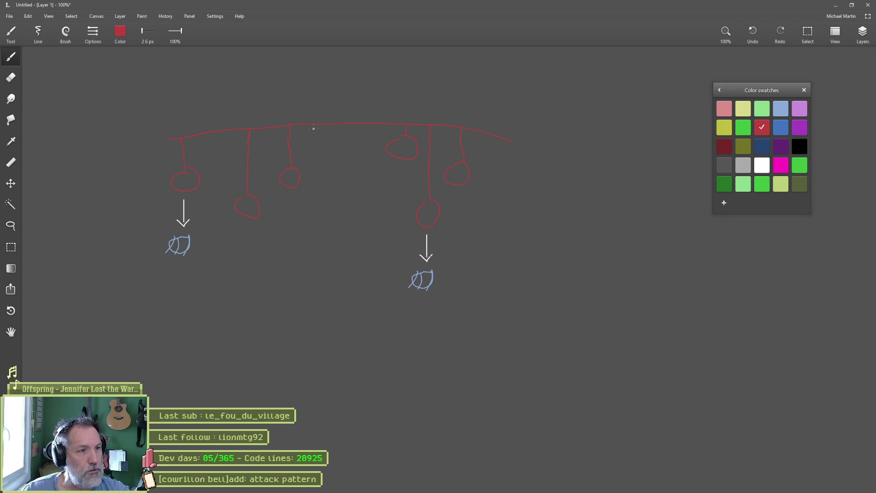
scroll(204, 177, up, 5)
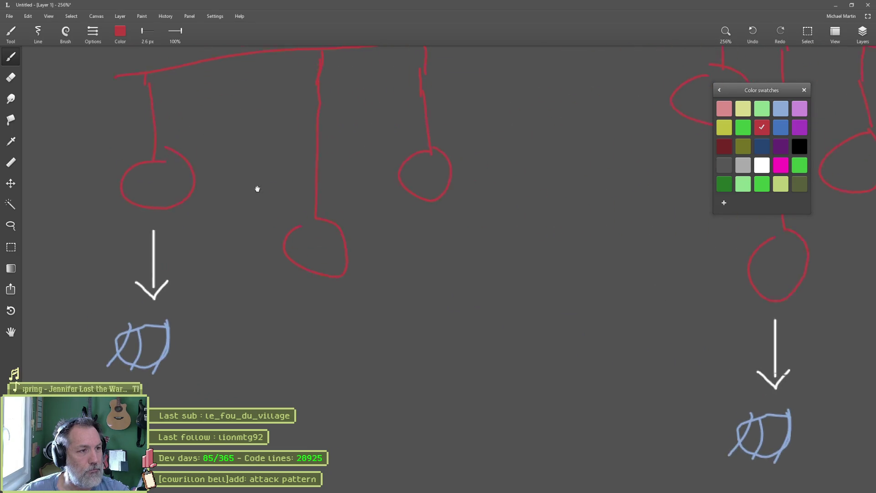
Mark the left loop with a slash and write numbers 1 and 4 inside the lower loops.
drag(164, 172, 143, 198)
drag(304, 253, 324, 261)
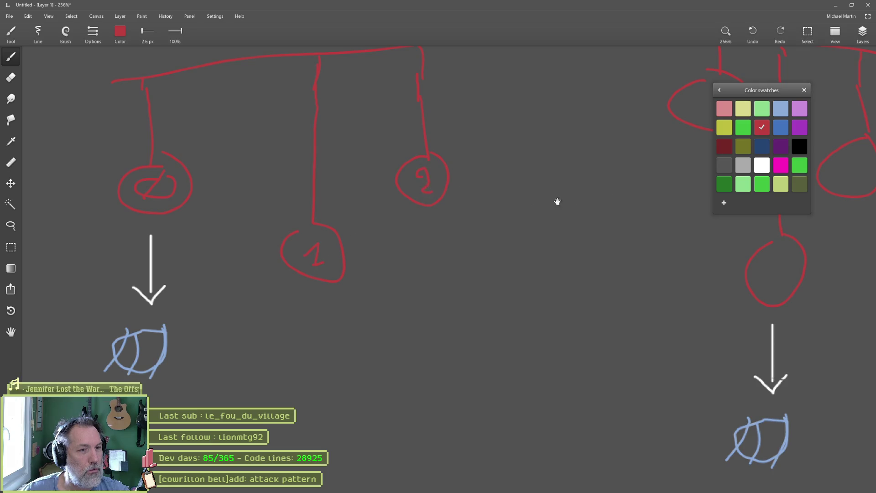
scroll(532, 199, right, 6)
scroll(533, 199, up, 1)
drag(490, 291, 496, 309)
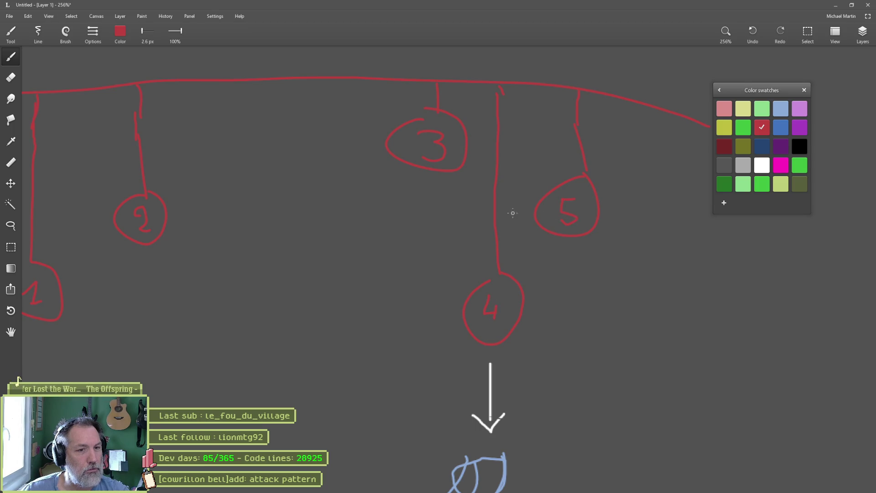
scroll(397, 199, down, 3)
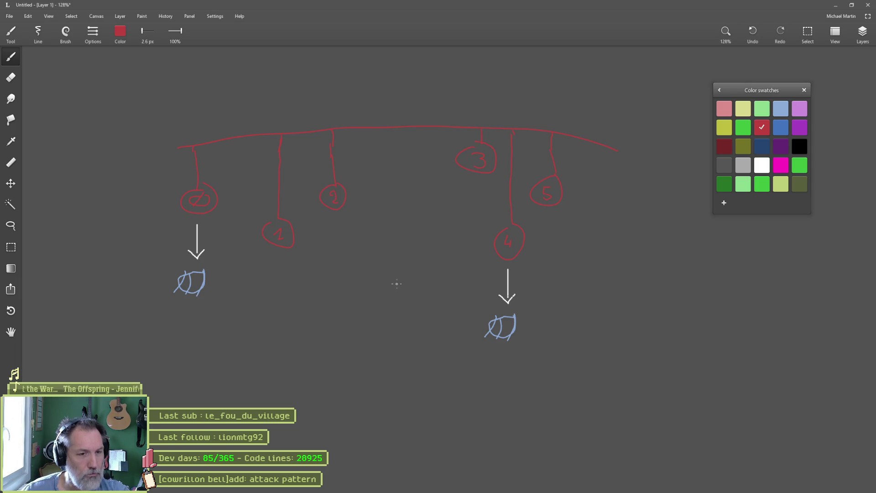
Switch to white and sketch a spiky-haired face outline on the right.
click(760, 166)
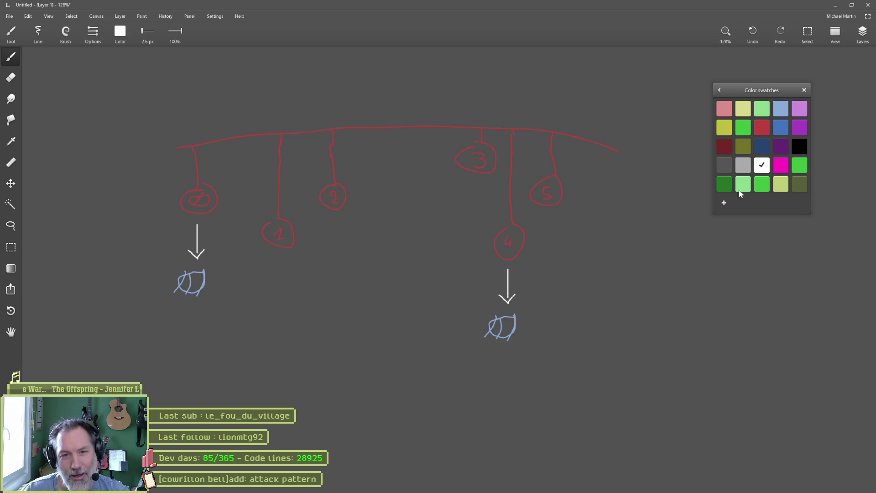
mouse_move(757, 293)
mouse_down()
mouse_move(782, 305)
mouse_move(781, 291)
mouse_up()
drag(719, 249, 697, 274)
drag(800, 261, 794, 300)
mouse_move(717, 247)
mouse_down()
mouse_move(788, 239)
mouse_move(803, 261)
mouse_up()
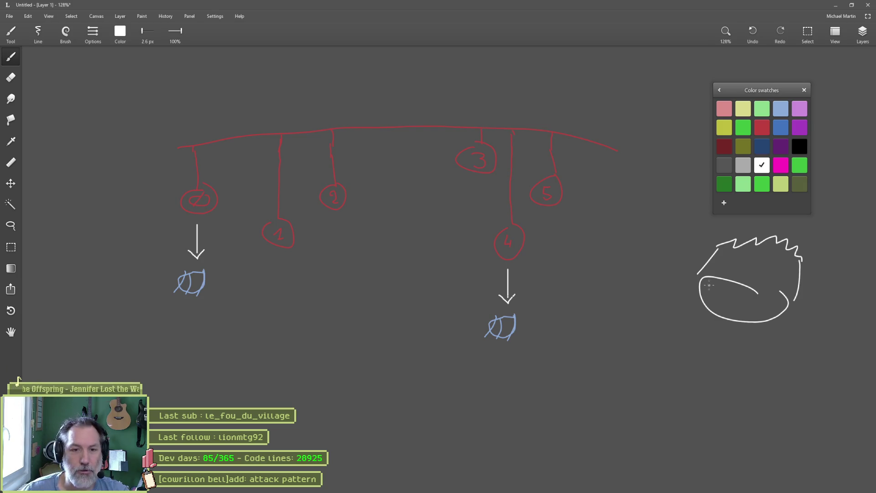
mouse_move(722, 310)
mouse_down()
mouse_move(772, 315)
mouse_move(748, 296)
mouse_move(706, 285)
mouse_up()
Erase the white face sketch with a 27 px eraser, reset it to 15 px, and return to the brush.
key(e)
drag(782, 238, 723, 238)
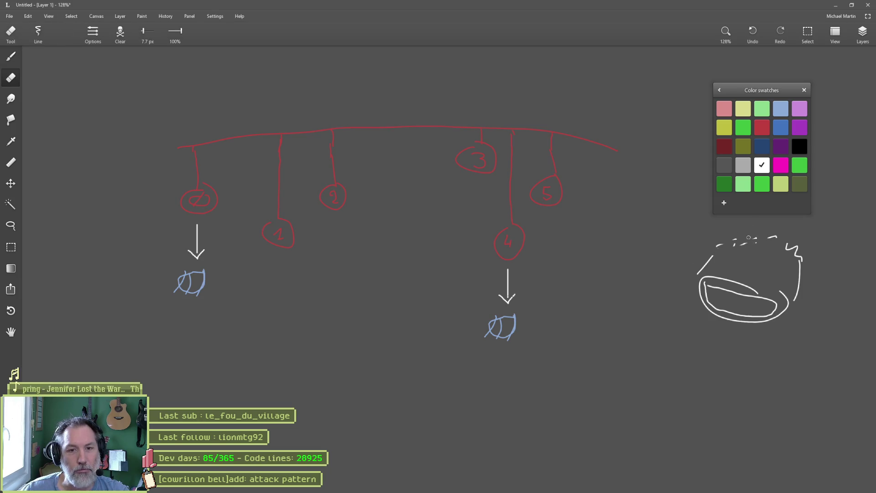
drag(148, 33, 147, 57)
drag(698, 259, 767, 248)
mouse_move(683, 271)
mouse_down()
mouse_move(778, 286)
mouse_move(827, 309)
mouse_move(806, 307)
mouse_up()
drag(147, 31, 147, 52)
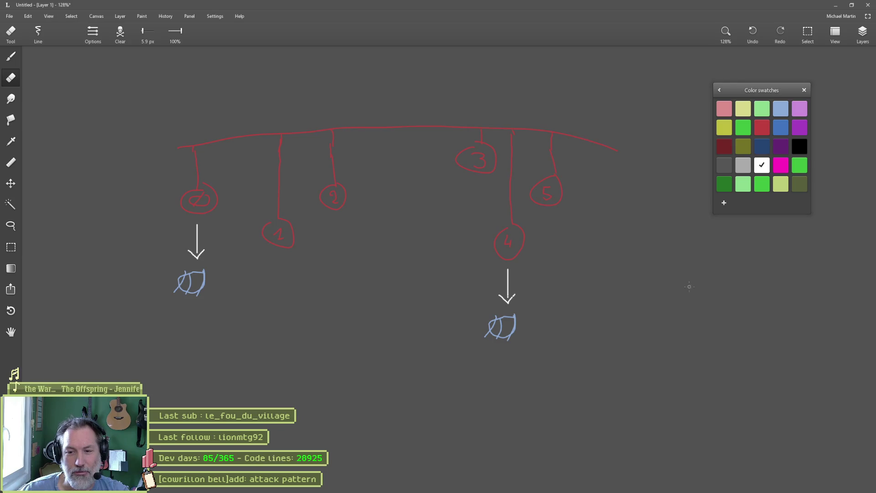
key(b)
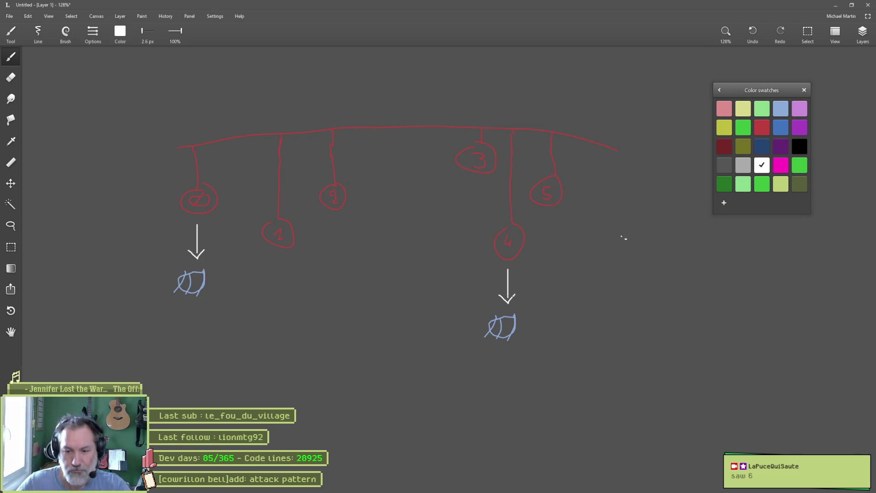
Toggle to the eraser and back to the brush tool.
key(e)
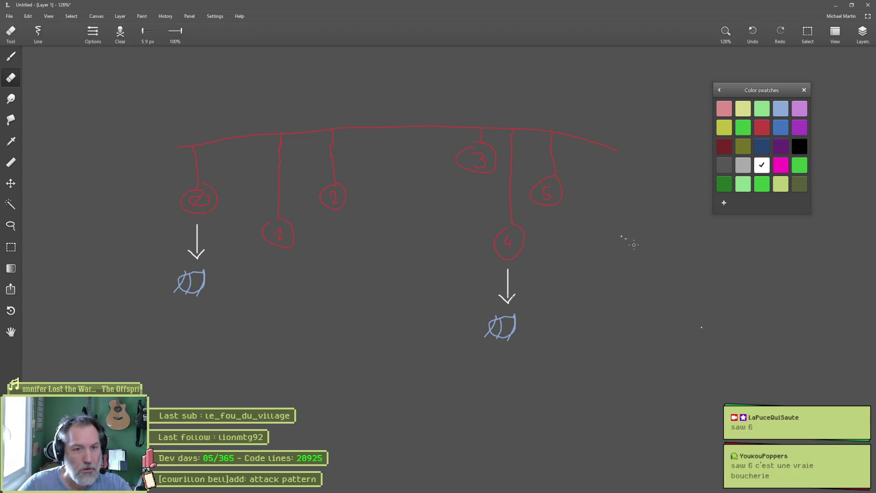
key(b)
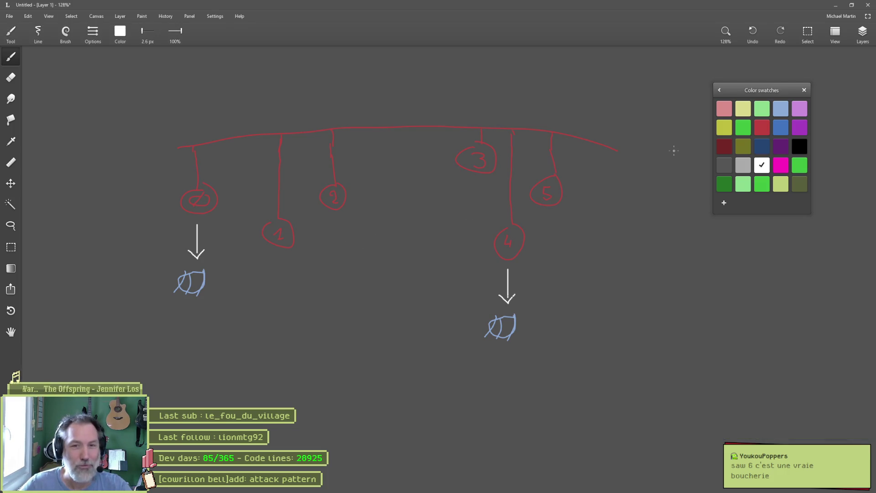
Pick magenta for the scribble under bell 6, then draw a row of white arrows above the red beam.
click(762, 132)
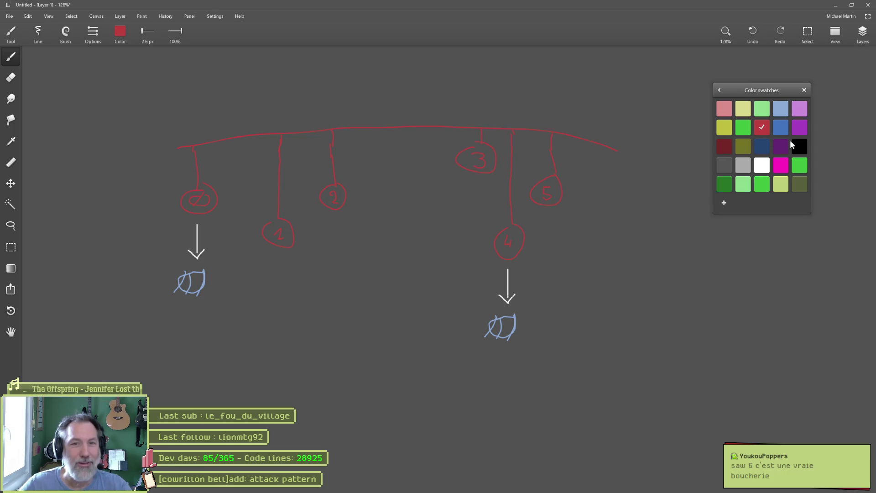
click(782, 165)
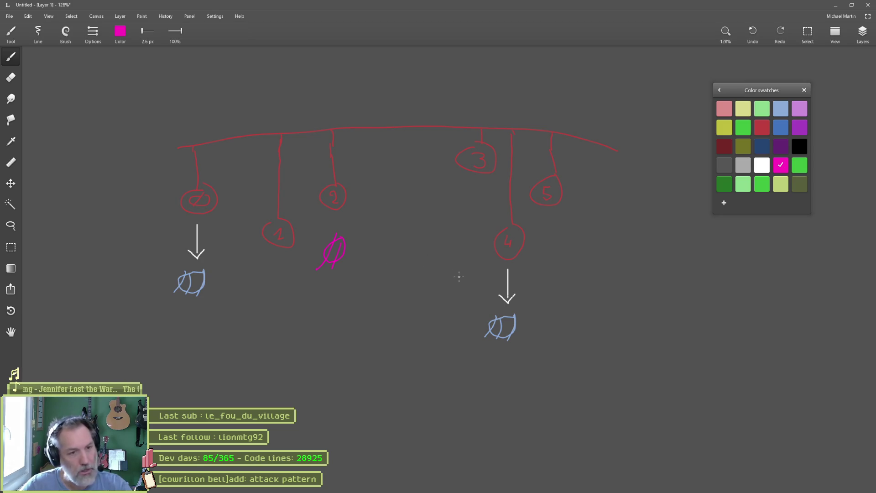
click(762, 165)
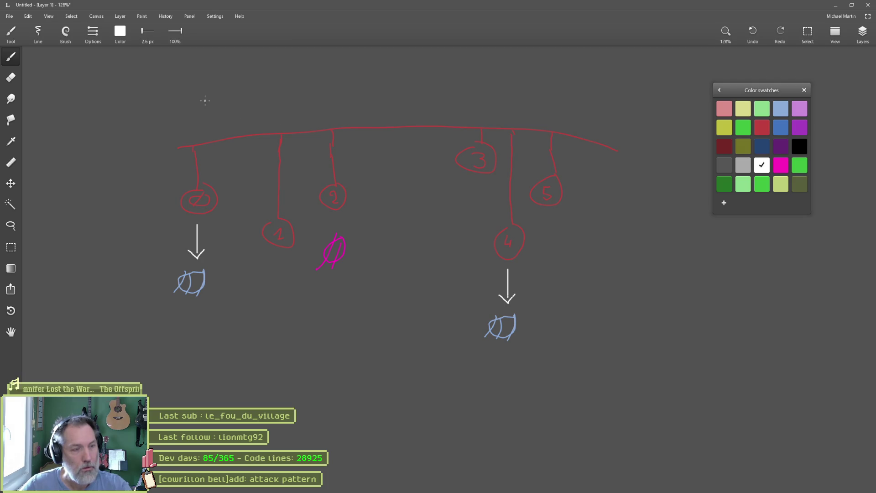
drag(159, 94, 296, 93)
mouse_move(272, 84)
mouse_down()
mouse_move(274, 97)
mouse_move(358, 93)
mouse_up()
drag(335, 87, 338, 98)
drag(397, 94, 460, 93)
drag(465, 87, 466, 101)
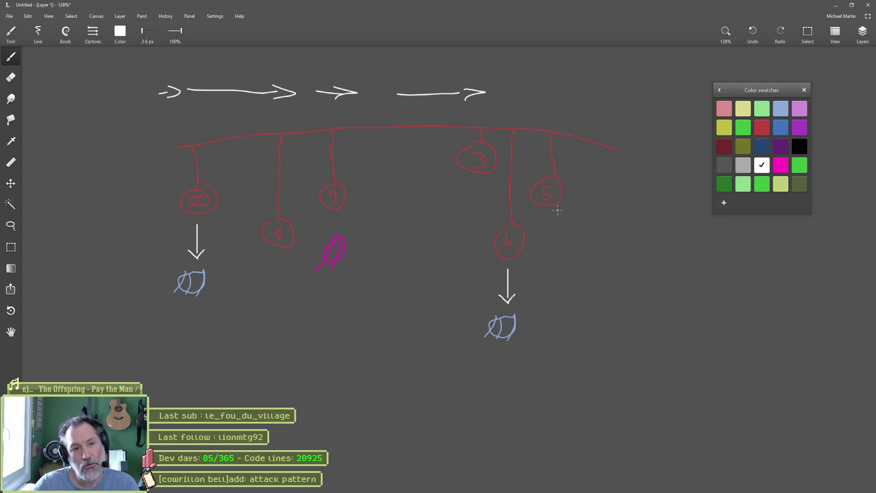
scroll(433, 324, down, 2)
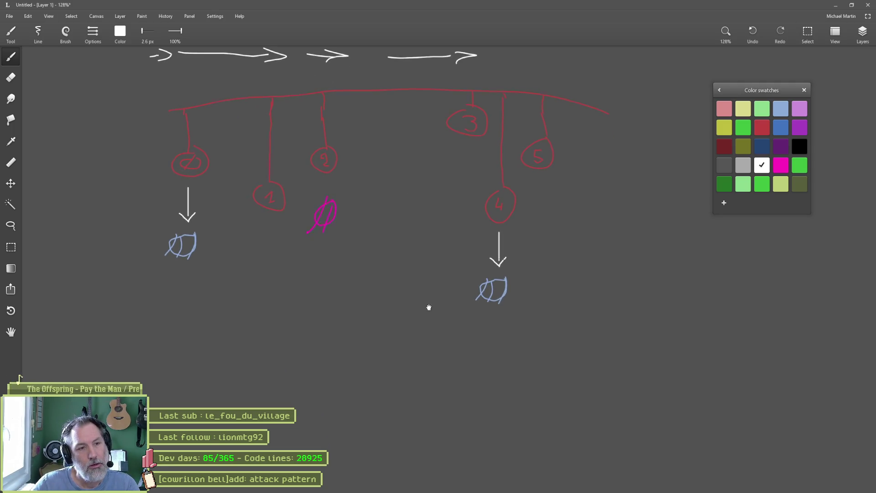
Lasso the blue eye sketch and duplicate it into a lower row of eye copies.
key(l)
mouse_move(184, 232)
mouse_down()
mouse_move(209, 266)
mouse_move(185, 234)
mouse_move(195, 403)
mouse_up()
drag(290, 380, 275, 295)
drag(194, 331, 255, 331)
mouse_move(173, 295)
mouse_down()
mouse_move(201, 362)
mouse_move(175, 292)
mouse_up()
drag(258, 326, 381, 326)
mouse_move(208, 285)
mouse_down()
mouse_move(336, 287)
mouse_move(169, 359)
mouse_move(207, 286)
mouse_up()
drag(317, 325, 445, 325)
key(ctrl+z)
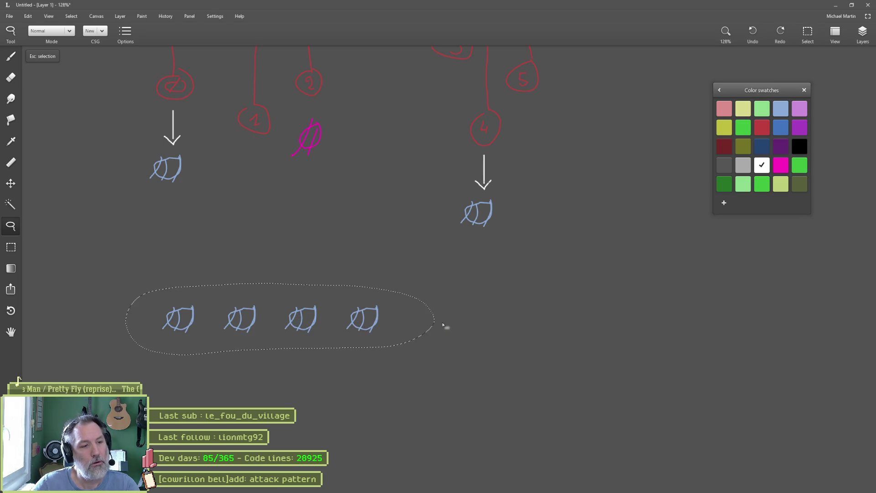
Duplicate the right-hand eyes and shift three of them right, forming two groups of three.
mouse_move(418, 279)
mouse_down()
mouse_move(453, 308)
mouse_move(278, 343)
mouse_up()
drag(388, 323, 502, 335)
mouse_move(424, 276)
mouse_down()
mouse_move(508, 294)
mouse_move(342, 344)
mouse_move(374, 274)
mouse_up()
drag(415, 324, 563, 324)
mouse_move(185, 282)
mouse_down()
mouse_move(669, 296)
mouse_move(354, 393)
mouse_move(155, 300)
mouse_move(174, 292)
mouse_up()
mouse_move(424, 299)
mouse_down()
mouse_move(283, 217)
mouse_move(336, 299)
mouse_up()
drag(408, 309, 405, 213)
key(Escape)
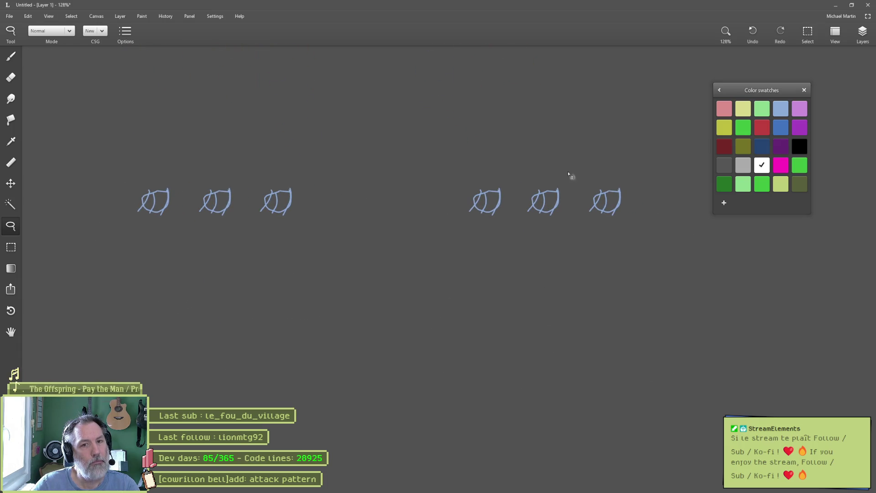
Pick magenta as the brush colour and try circling eye sketches, undoing every attempt.
click(775, 171)
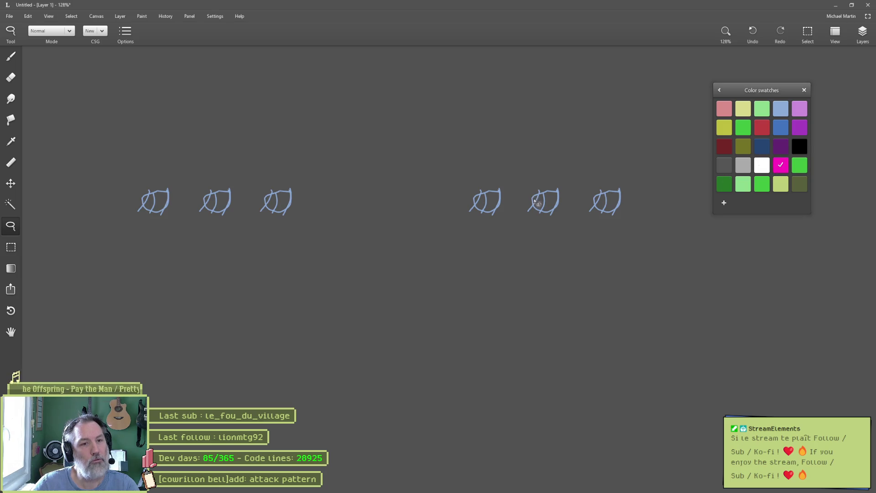
key(b)
drag(526, 200, 556, 194)
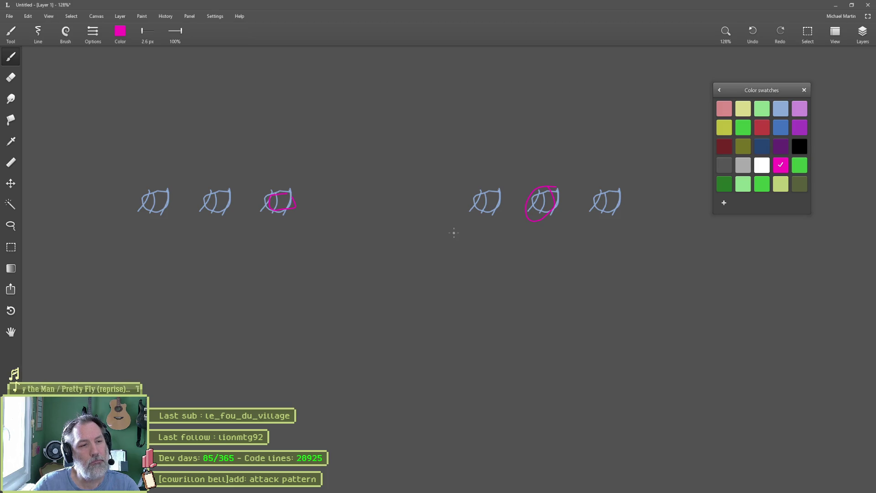
key(ctrl+z)
drag(179, 210, 176, 207)
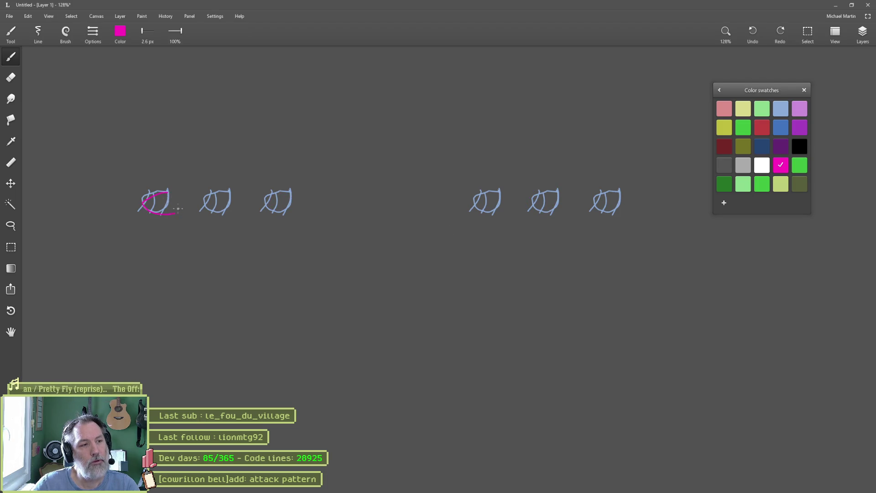
drag(291, 195, 287, 192)
key(ctrl+z)
key(ctrl+z)
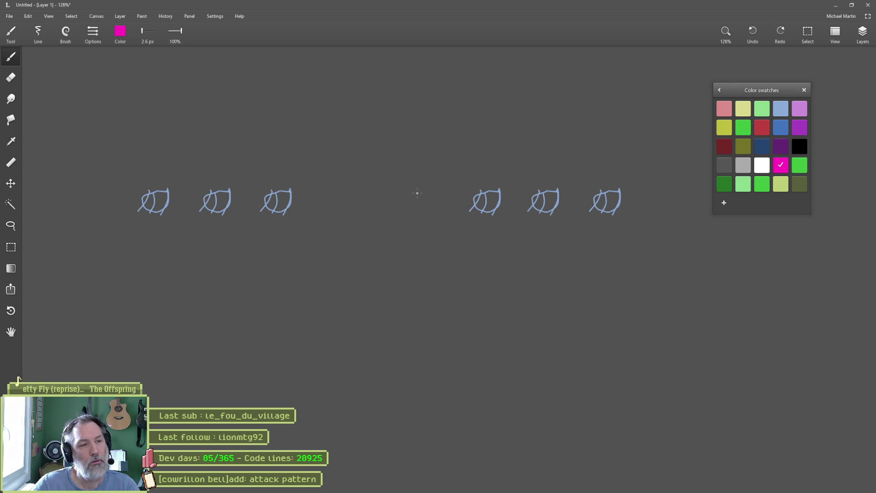
drag(142, 192, 147, 198)
drag(201, 194, 292, 197)
drag(473, 209, 483, 191)
key(ctrl+z)
key(ctrl+z)
key(ctrl+z)
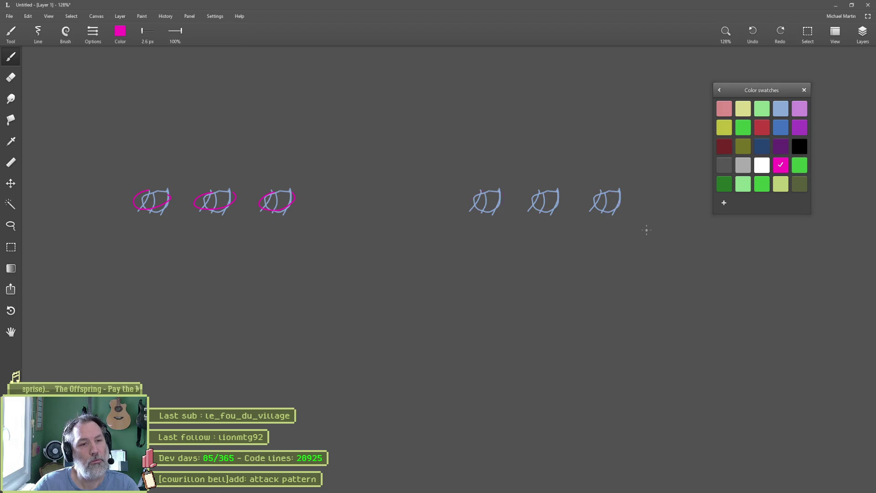
key(ctrl+z)
key(ctrl+z)
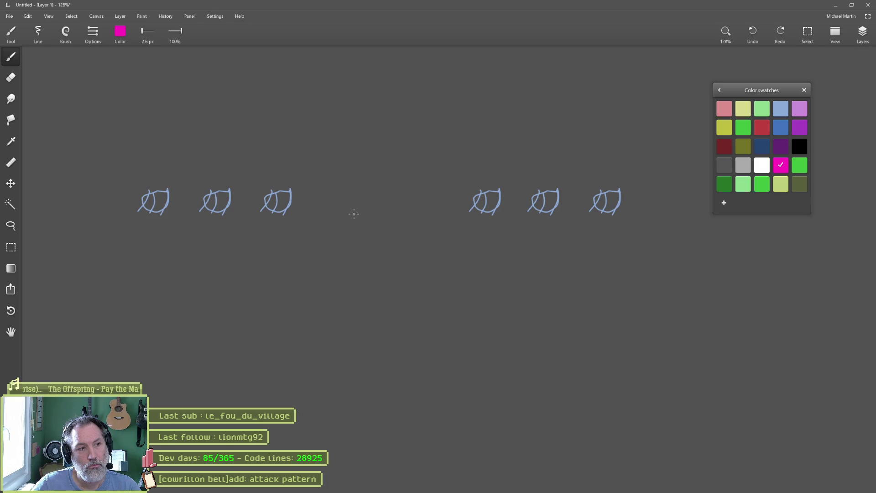
Circle the first, second, third, fifth and sixth blue eye sketches in magenta.
drag(285, 191, 284, 192)
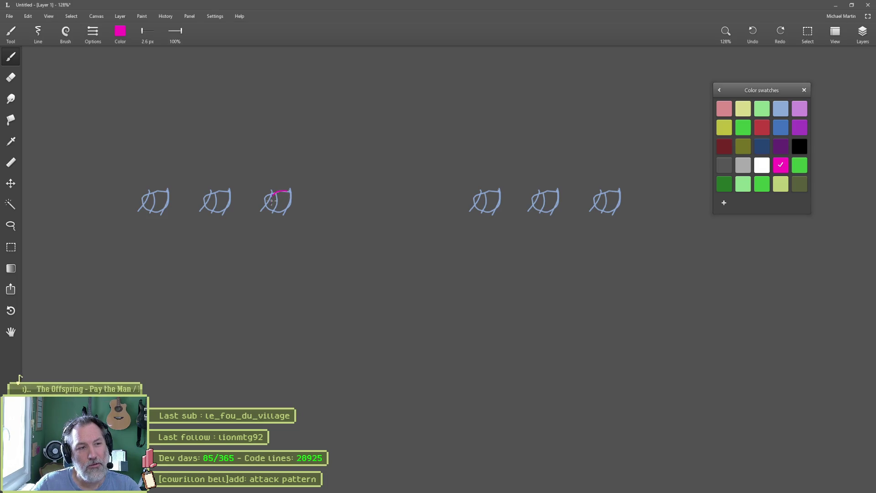
drag(217, 191, 216, 192)
drag(150, 190, 148, 190)
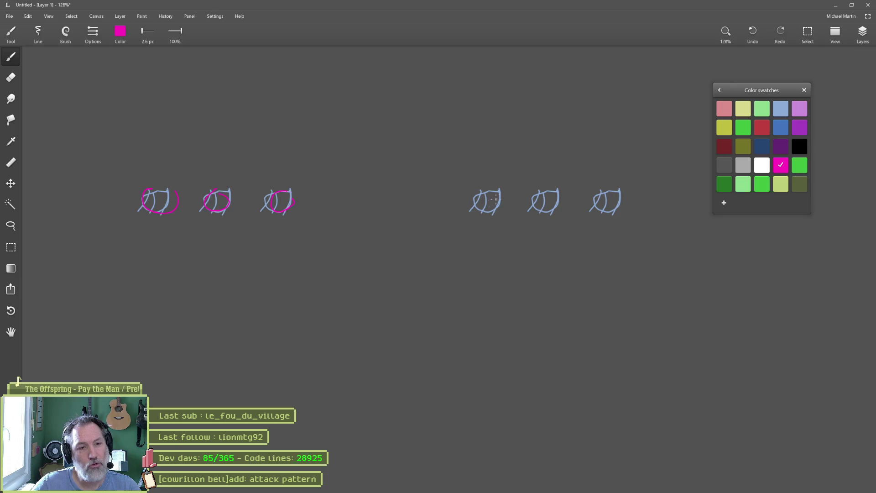
drag(553, 190, 560, 195)
drag(621, 191, 631, 197)
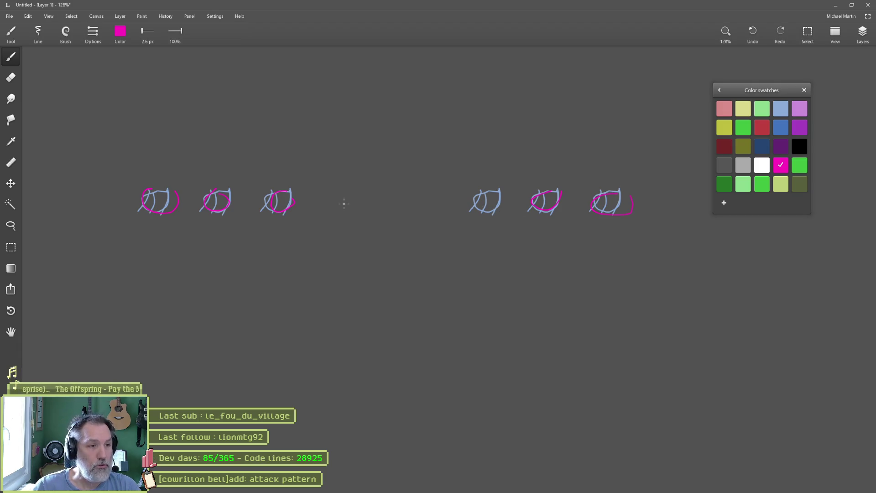
Undo the magenta circle strokes with Ctrl+Z.
key(ctrl+z)
key(ctrl+z)
key(ctrl+z)
key(ctrl+z)
key(ctrl+z)
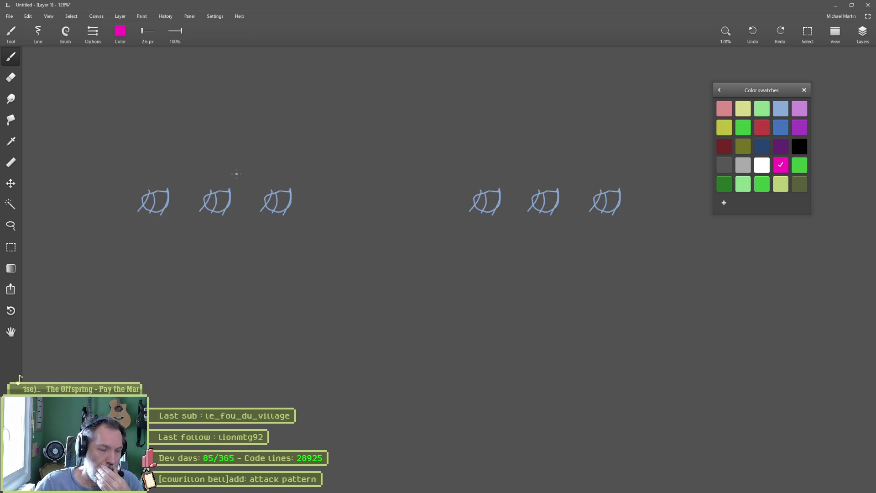
Switch to white and draw a long double-headed arrow with hooked marks above it.
click(761, 165)
mouse_move(114, 146)
mouse_down()
mouse_move(650, 159)
mouse_move(648, 174)
mouse_move(98, 158)
mouse_move(126, 172)
mouse_up()
drag(136, 102, 146, 129)
drag(193, 101, 196, 135)
mouse_move(241, 107)
mouse_down()
mouse_move(241, 121)
mouse_move(261, 131)
mouse_up()
drag(296, 110, 340, 137)
drag(429, 111, 467, 141)
drag(526, 117, 560, 136)
drag(607, 120, 604, 140)
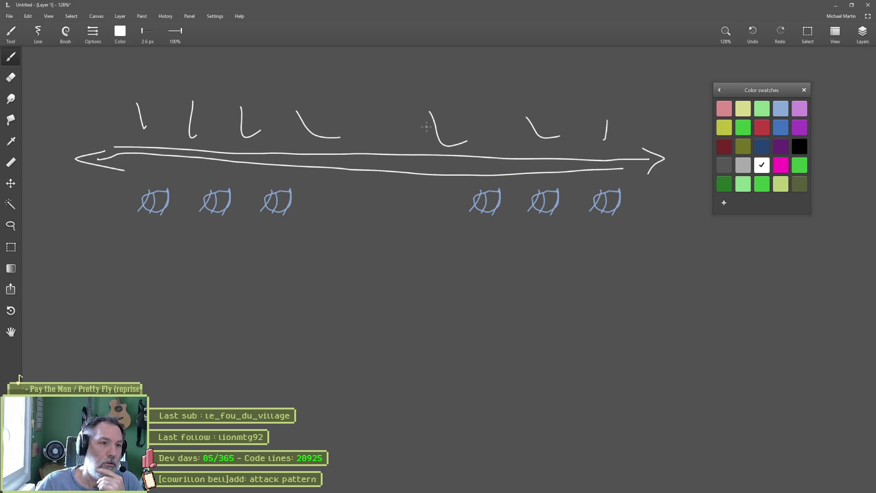
Draw a wavy line across the top, plus a wavy line and straight baseline lower down.
drag(156, 79, 678, 82)
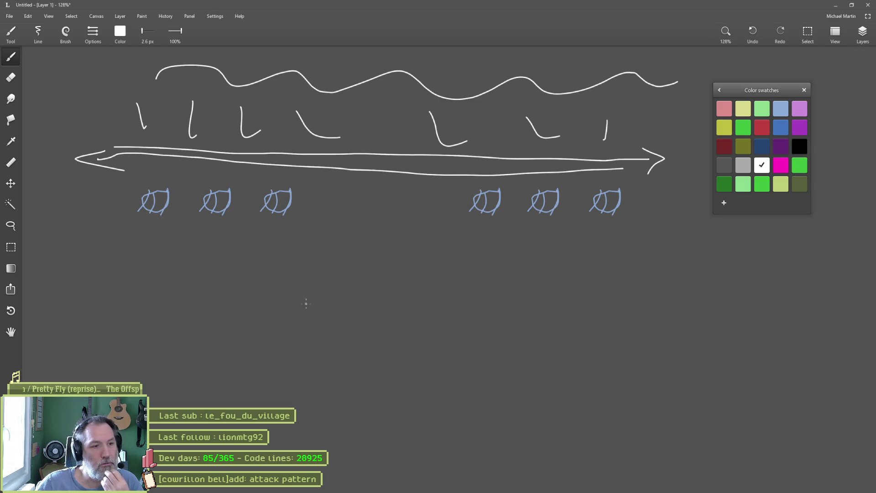
mouse_move(133, 320)
mouse_down()
mouse_move(243, 300)
mouse_move(621, 302)
mouse_up()
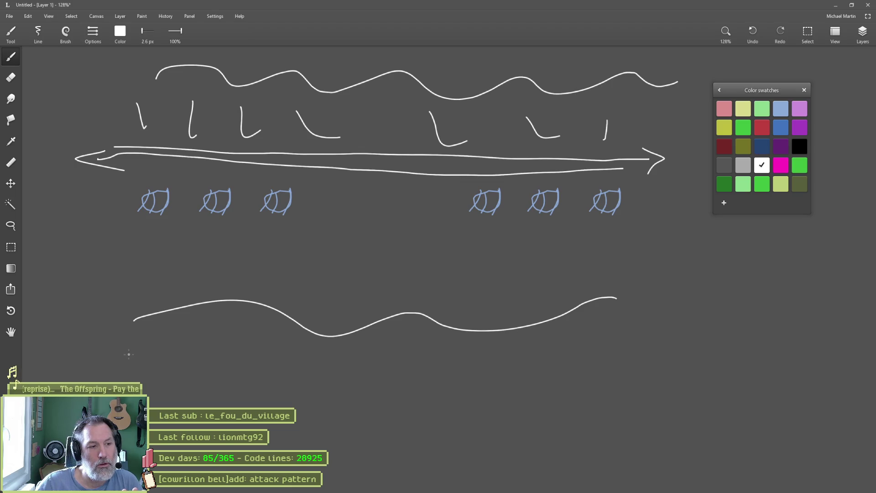
drag(144, 353, 629, 360)
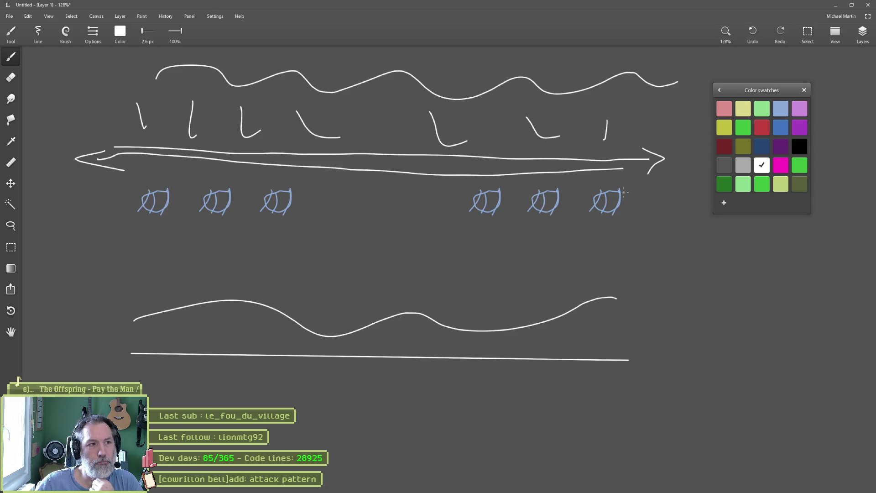
Switch from Leonardo to Asana and rename the attack pattern task to 'melody attack pattern'.
click(835, 6)
key(alt+Tab)
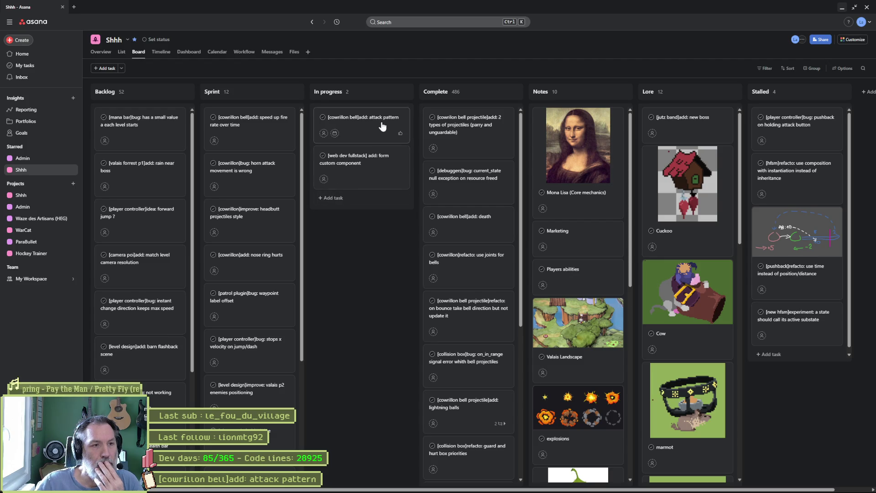
click(382, 127)
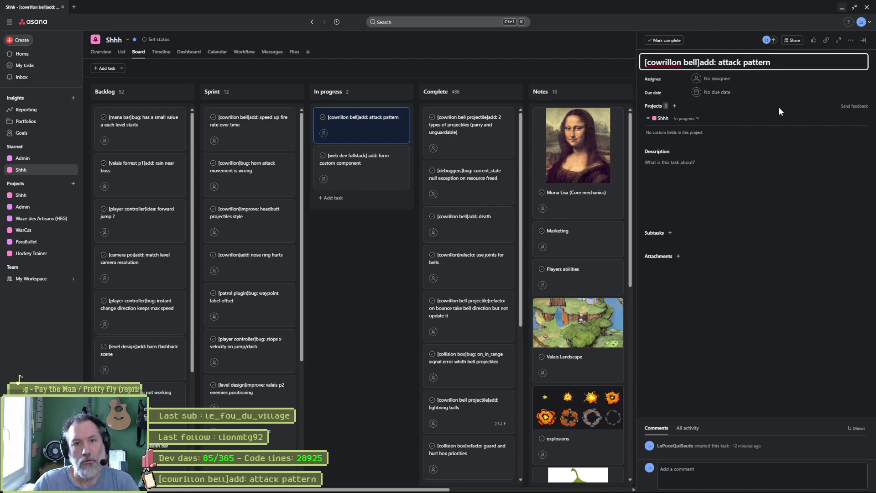
text(melody)
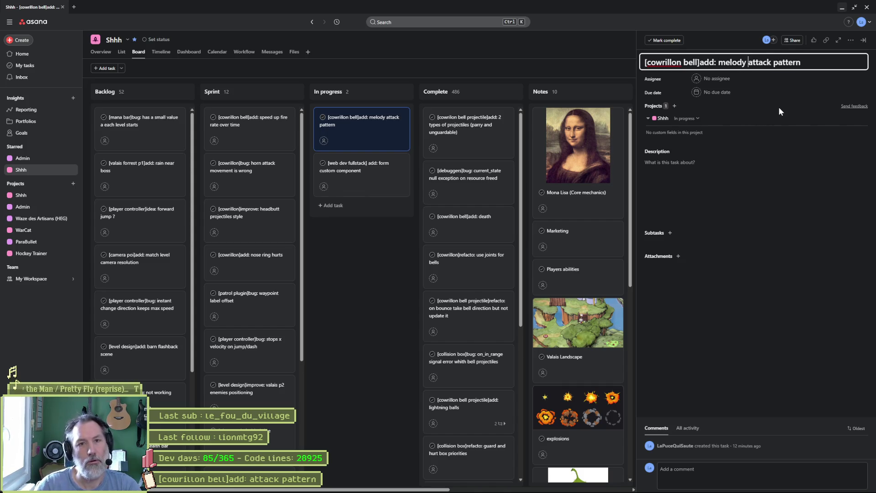
Add a copied task retitled '[cowrillon bell]add: chords attack pattern' and move it under the melody task.
key(ctrl+a)
key(ctrl+c)
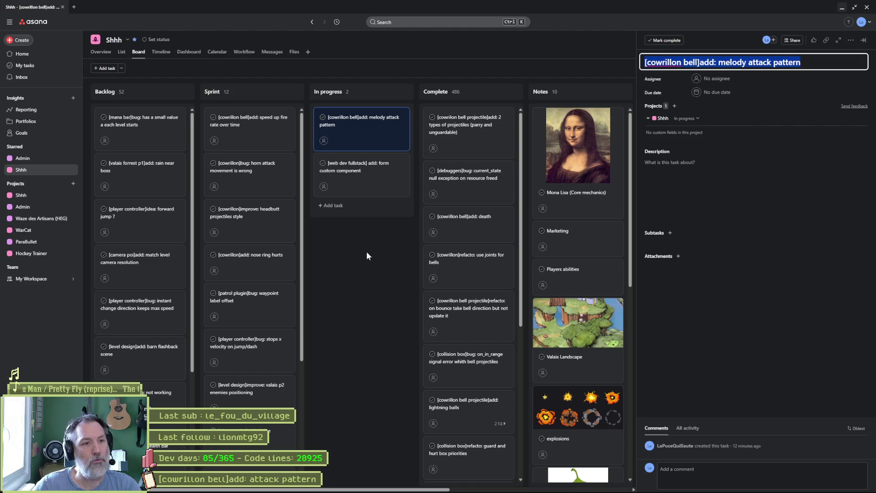
click(381, 208)
key(ctrl+v)
double_click(734, 62)
text(chords)
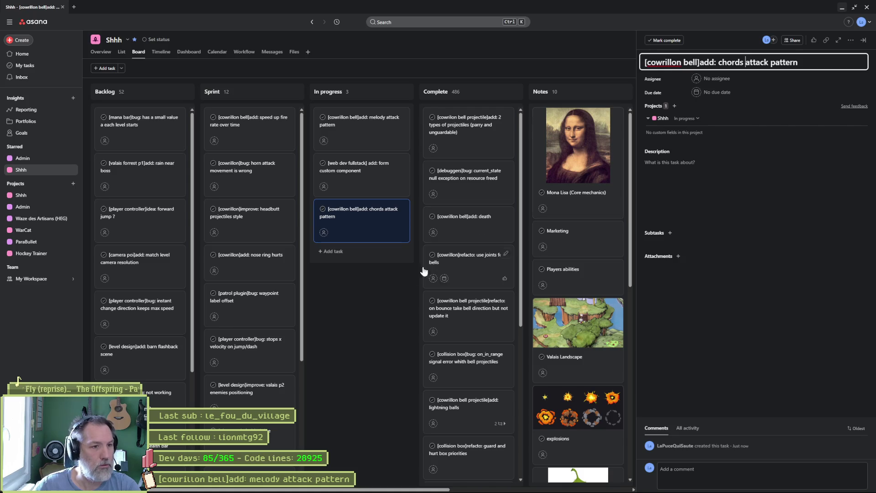
key(Escape)
drag(368, 215, 369, 171)
click(365, 172)
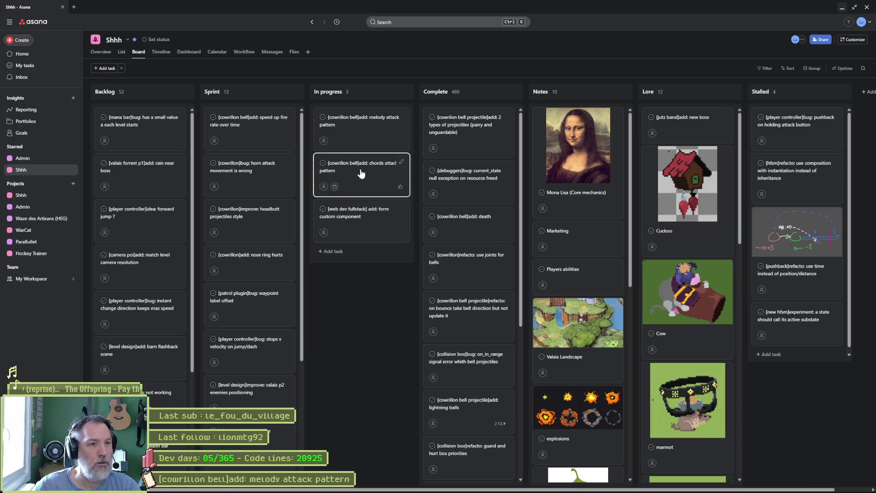
click(705, 178)
Enter 'all bells at the same time' as the chords attack pattern task's description.
text(t)
key(BackSpace)
key(BackSpace)
key(BackSpace)
text(all bells a)
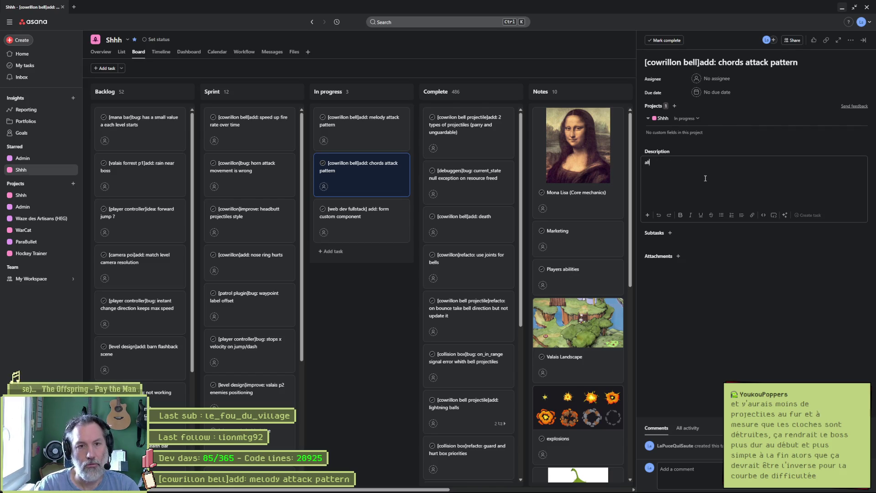
text(t the same time)
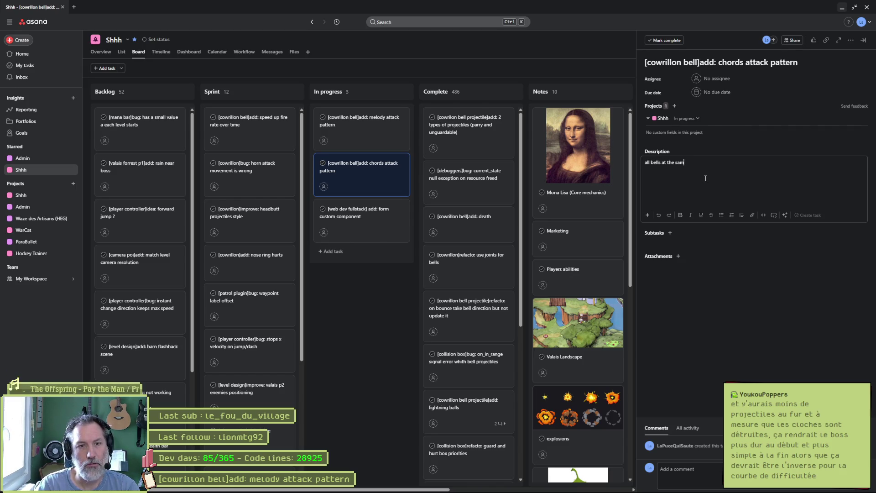
key(Return)
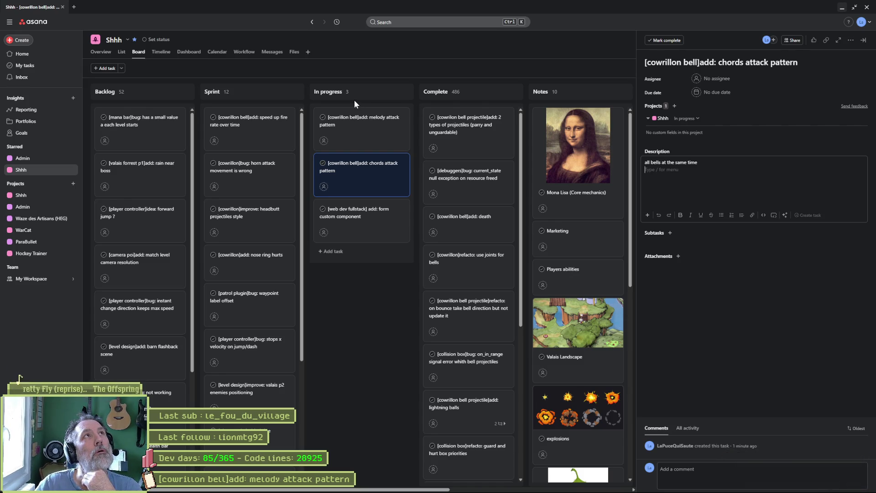
mouse_move(355, 104)
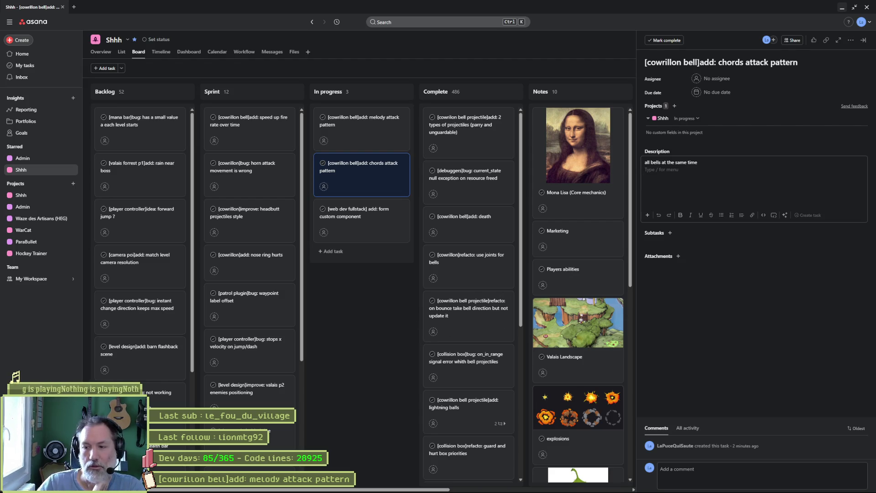
key(Escape)
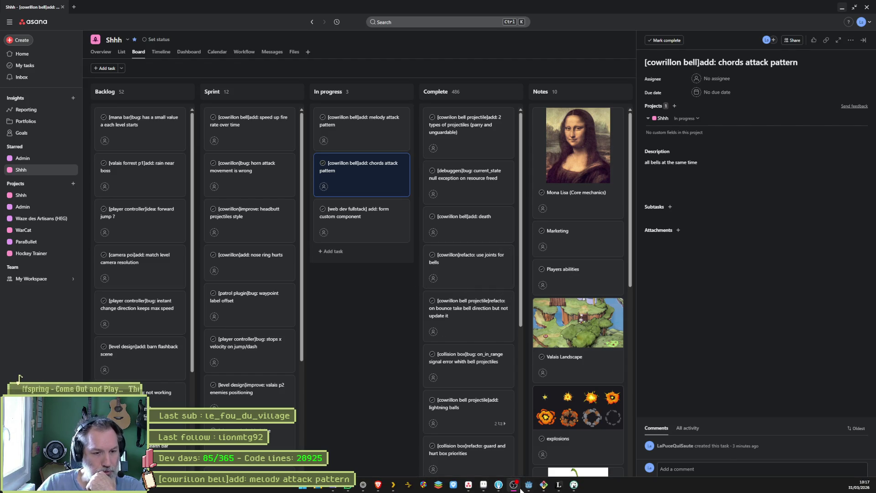
Return to the Godot editor showing the cowrillon_test scene.
click(528, 489)
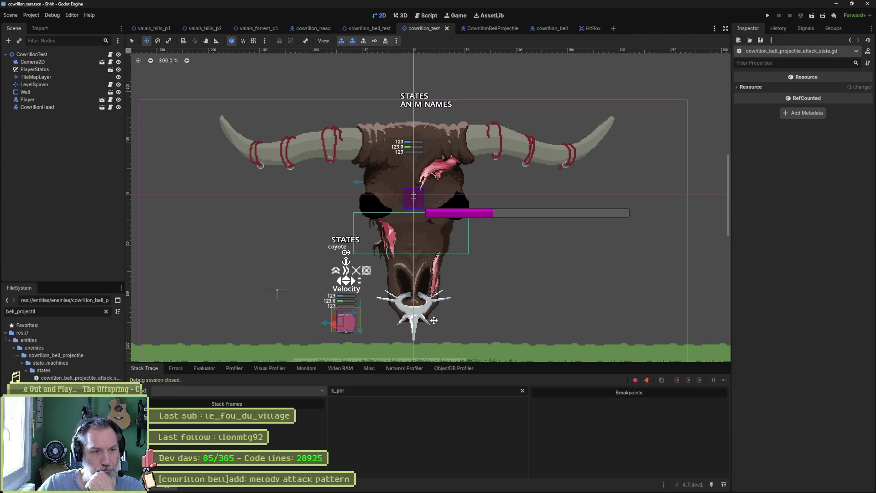
Nudge CowrillonHead up a few pixels, save the scene, and run it with F6.
drag(467, 324, 467, 311)
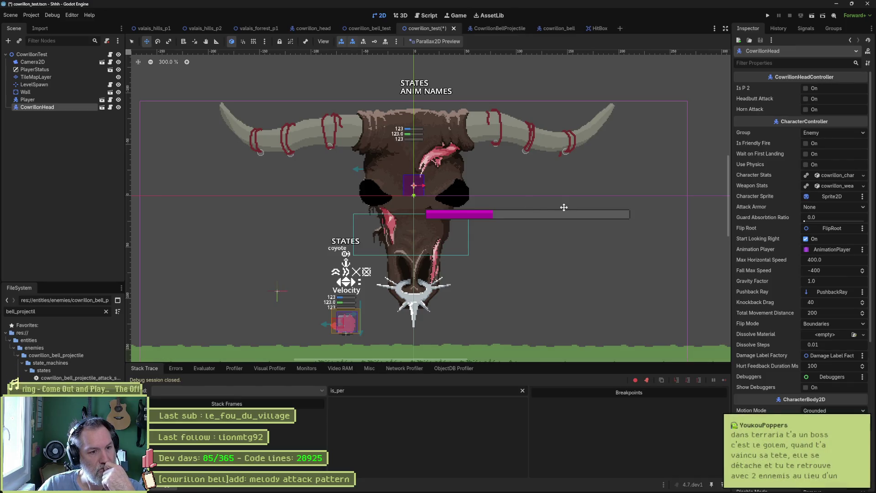
key(ctrl+s)
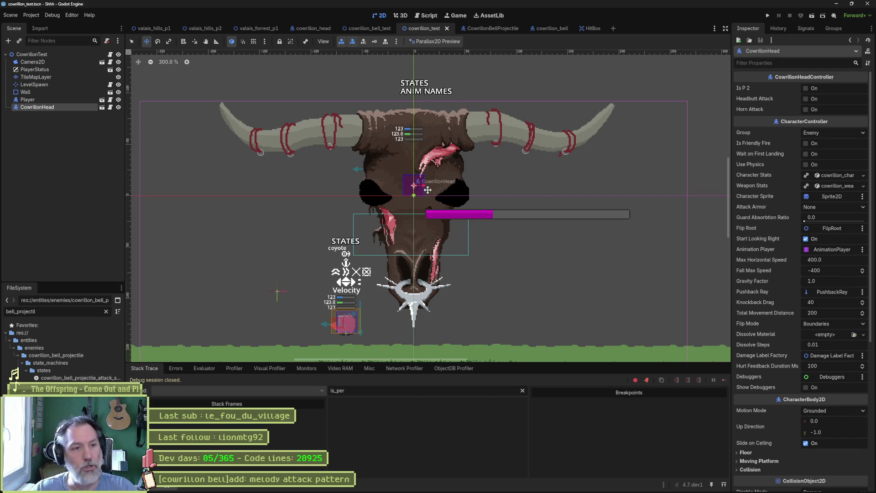
mouse_move(419, 185)
mouse_down()
mouse_move(410, 201)
mouse_move(401, 196)
mouse_move(454, 194)
mouse_move(469, 183)
mouse_move(397, 187)
mouse_move(589, 137)
mouse_move(462, 201)
mouse_move(292, 191)
mouse_move(425, 149)
mouse_move(422, 175)
mouse_up()
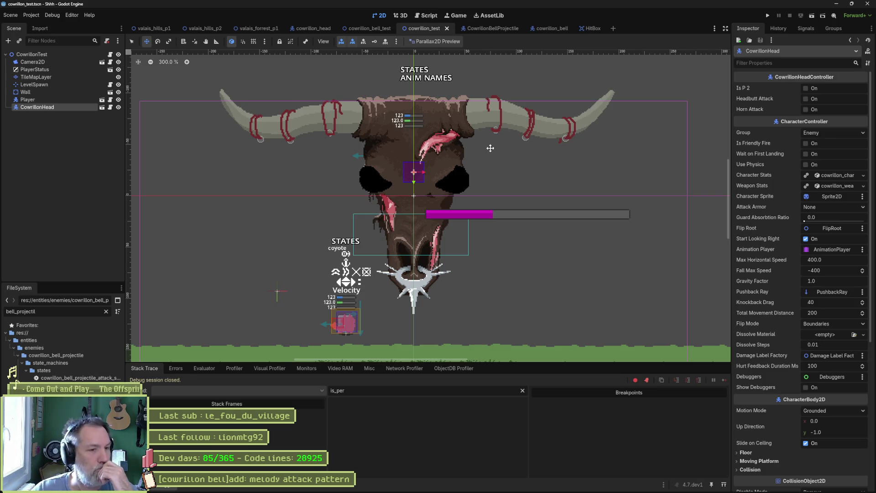
key(F6)
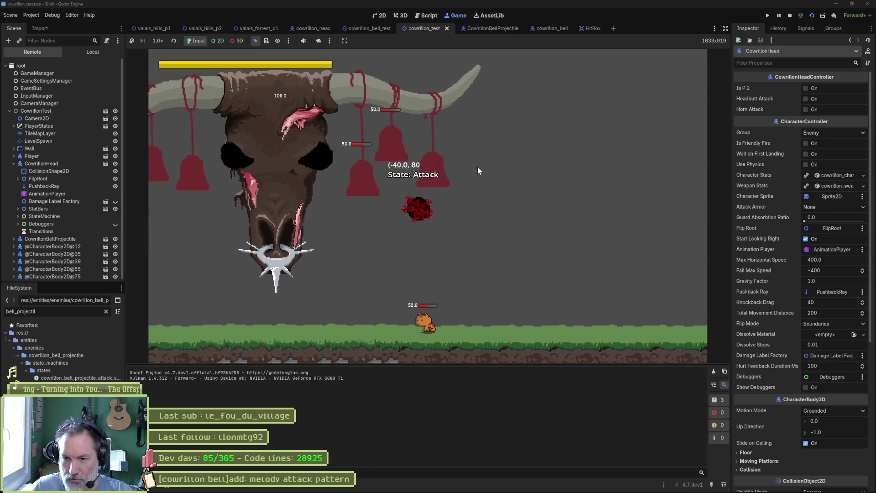
Stop the running Cowrillon test game with F8.
key(F8)
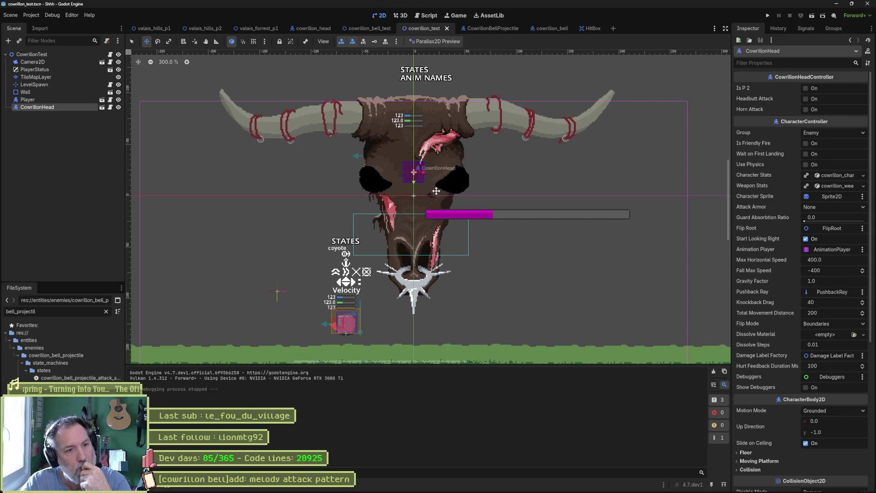
Undo a trial drag, nudge CowrillonHead right and slightly down, and save cowrillon_test.
mouse_move(429, 182)
mouse_down()
mouse_move(378, 196)
mouse_move(506, 224)
mouse_move(429, 178)
mouse_move(453, 223)
mouse_move(424, 187)
mouse_move(461, 225)
mouse_move(342, 199)
mouse_move(422, 194)
mouse_move(433, 201)
mouse_move(299, 199)
mouse_move(315, 199)
mouse_move(317, 235)
mouse_move(470, 217)
mouse_move(380, 242)
mouse_move(285, 189)
mouse_move(445, 227)
mouse_move(503, 195)
mouse_up()
key(ctrl+z)
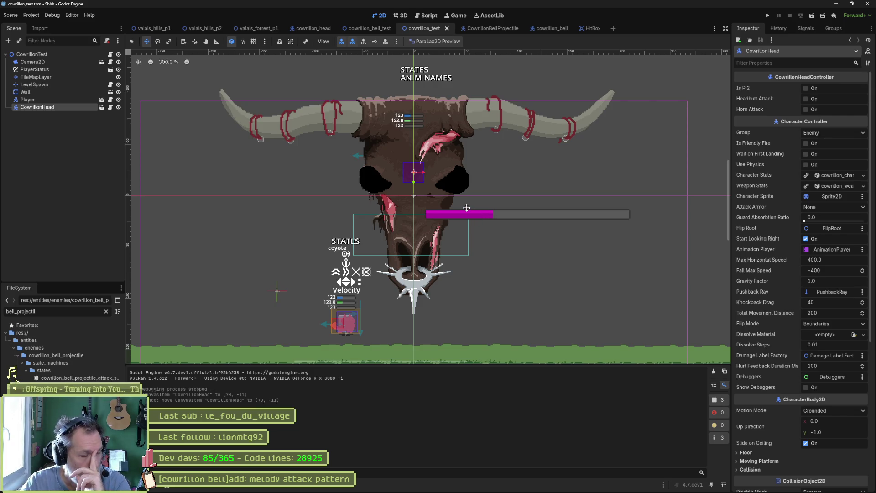
mouse_move(429, 182)
mouse_down()
mouse_move(528, 186)
mouse_move(559, 201)
mouse_move(551, 214)
mouse_move(407, 224)
mouse_move(307, 209)
mouse_move(284, 177)
mouse_move(275, 194)
mouse_move(497, 197)
mouse_move(498, 172)
mouse_move(431, 164)
mouse_move(524, 182)
mouse_move(401, 237)
mouse_move(312, 224)
mouse_move(315, 185)
mouse_move(465, 189)
mouse_move(538, 178)
mouse_move(430, 177)
mouse_up()
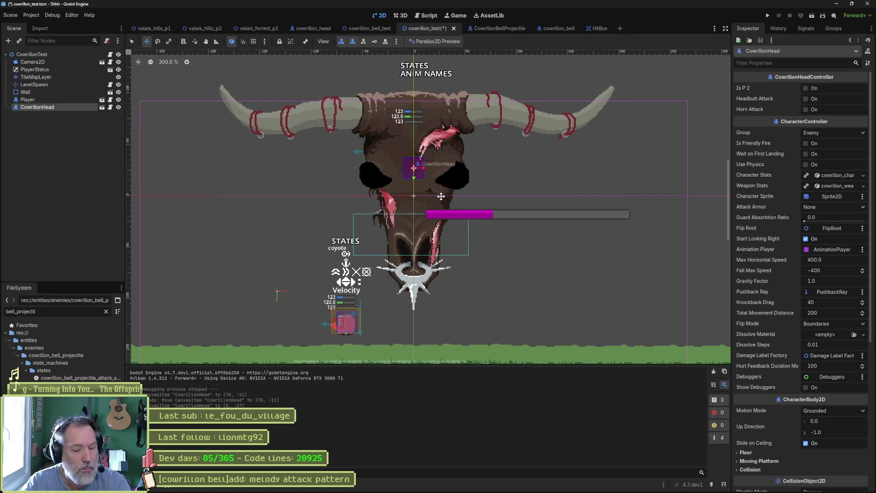
key(ctrl+s)
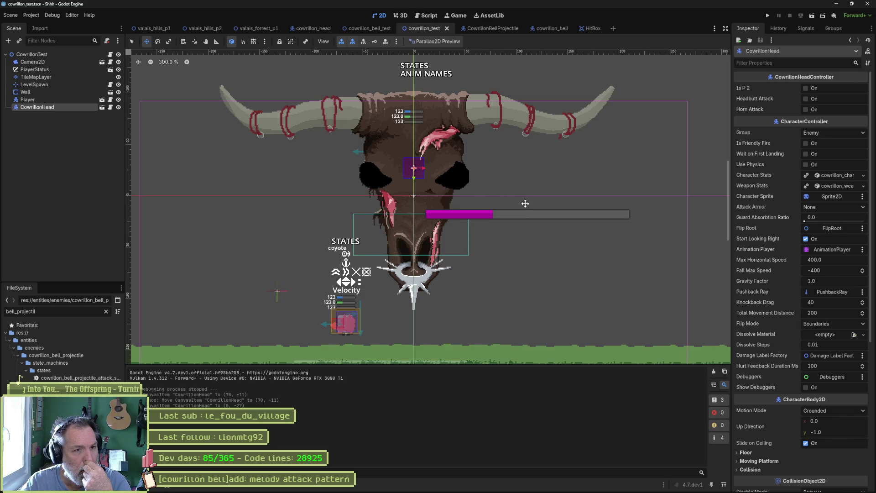
mouse_move(499, 490)
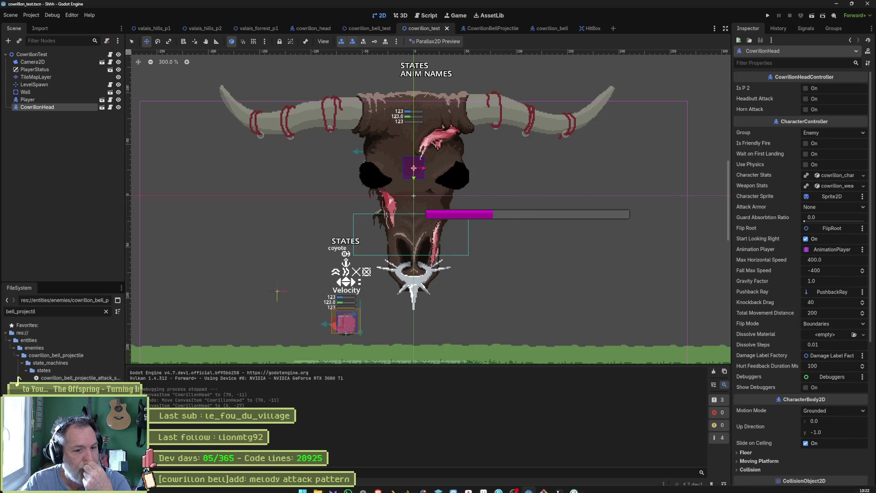
In Asana, copy the chords attack pattern title into a new In progress task renamed '[cowrillon bell]add: nose ring attack'.
click(484, 486)
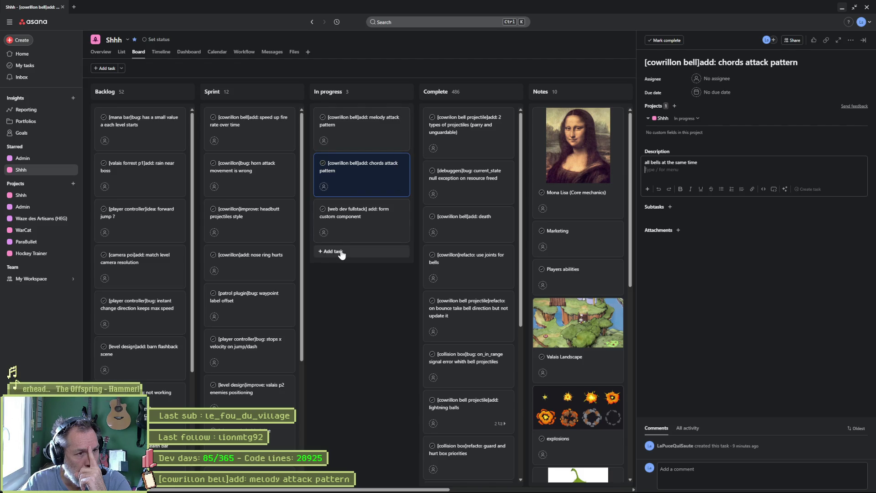
click(712, 62)
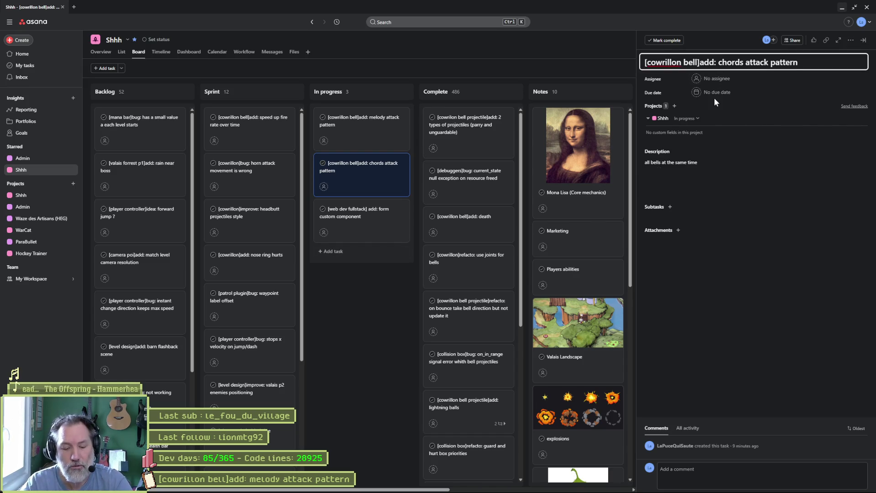
key(ctrl+a)
key(ctrl+c)
click(356, 250)
key(ctrl+v)
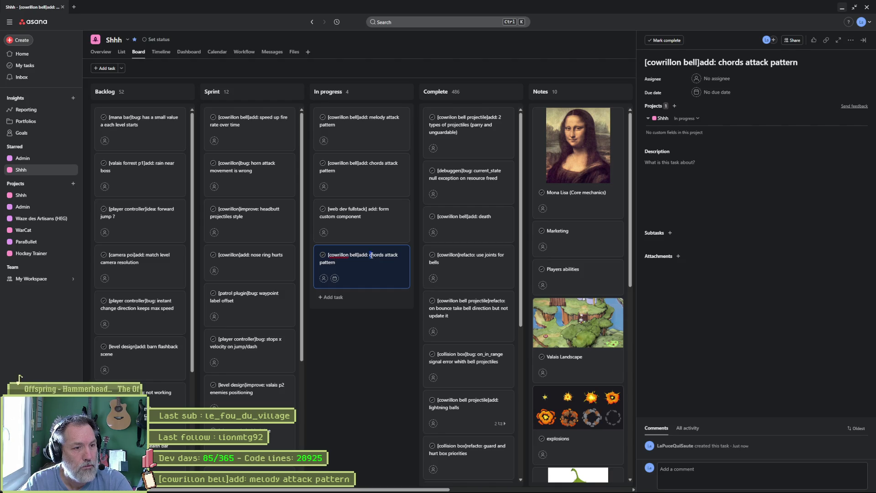
drag(371, 256, 375, 263)
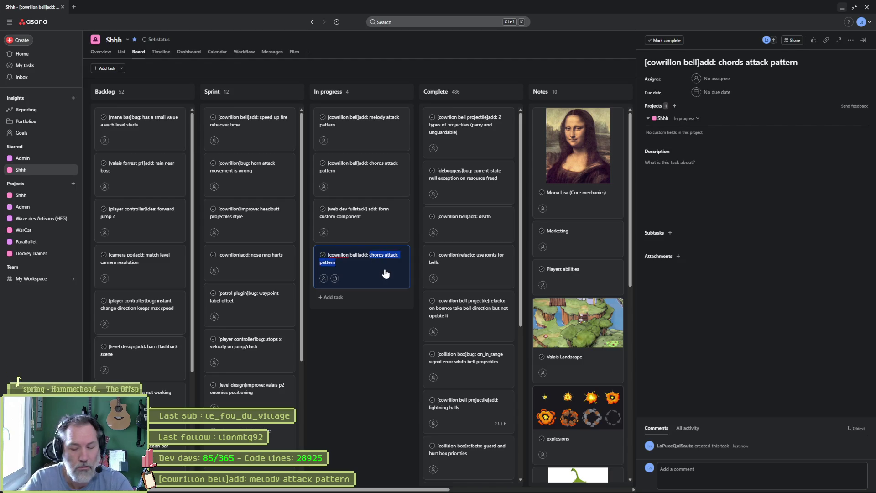
text(nose ring attack)
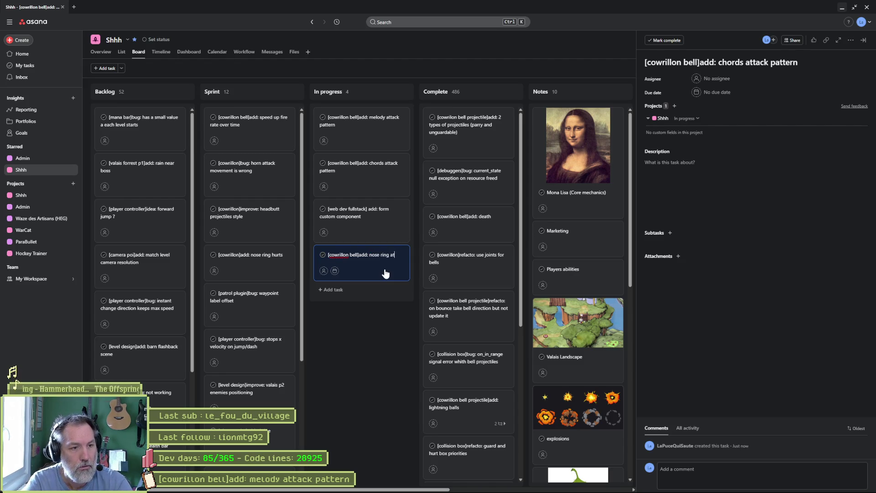
key(Return)
Move the nose ring attack card above the web dev fullstack card, then return to Godot.
mouse_move(369, 255)
mouse_down()
mouse_move(371, 204)
mouse_move(376, 222)
mouse_up()
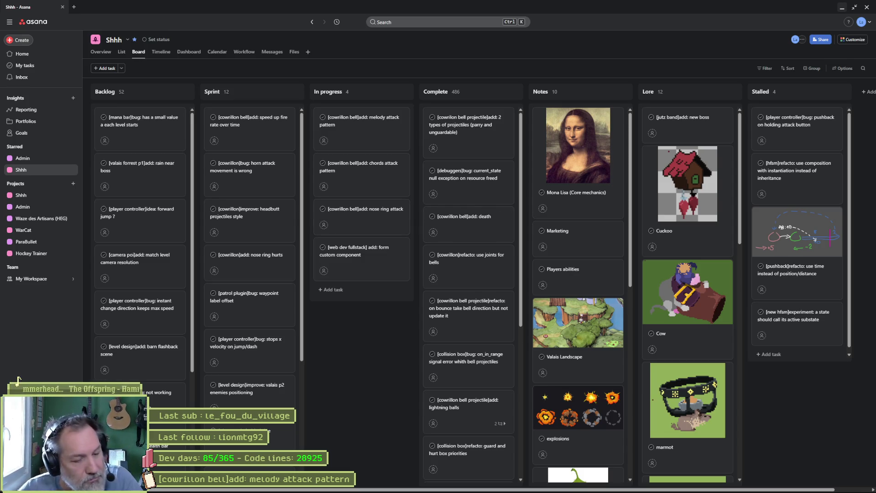
click(543, 485)
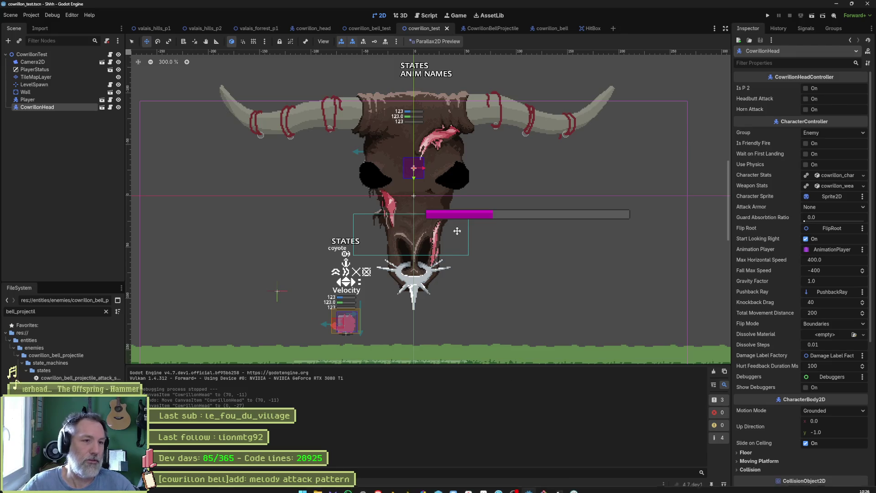
Drag CowrillonHead down-right, then back left so it sits centred higher above the ground.
mouse_move(417, 165)
mouse_down()
mouse_move(337, 188)
mouse_move(333, 198)
mouse_move(407, 220)
mouse_move(494, 223)
mouse_move(467, 142)
mouse_move(491, 188)
mouse_move(414, 165)
mouse_move(408, 230)
mouse_move(475, 233)
mouse_move(349, 235)
mouse_move(517, 234)
mouse_up()
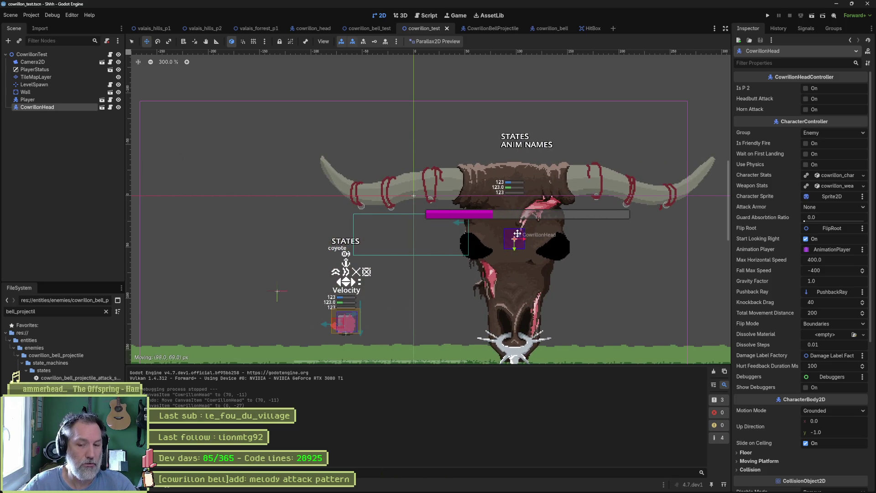
mouse_move(517, 233)
mouse_down()
mouse_move(389, 232)
mouse_move(461, 226)
mouse_move(449, 125)
mouse_move(407, 91)
mouse_move(452, 203)
mouse_move(336, 191)
mouse_move(421, 107)
mouse_move(360, 224)
mouse_move(463, 137)
mouse_move(417, 124)
mouse_move(415, 173)
mouse_up()
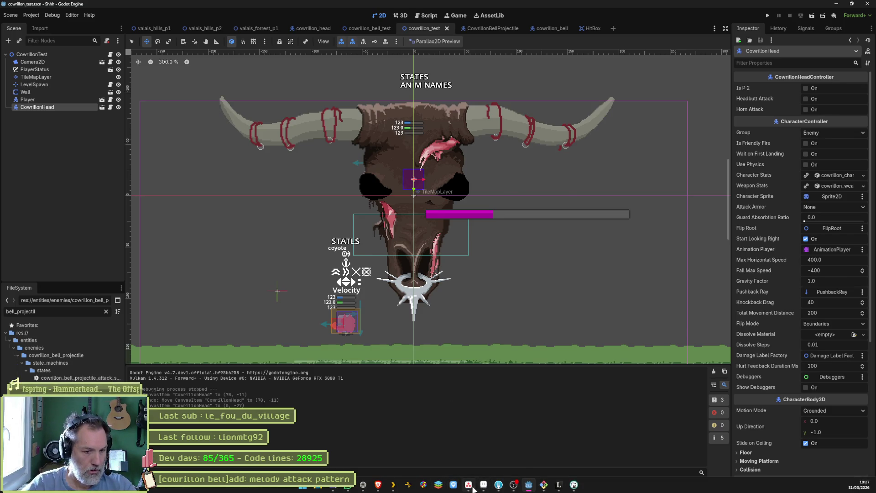
Switch to the Asana Shhh board and open the melody attack pattern task details.
click(473, 489)
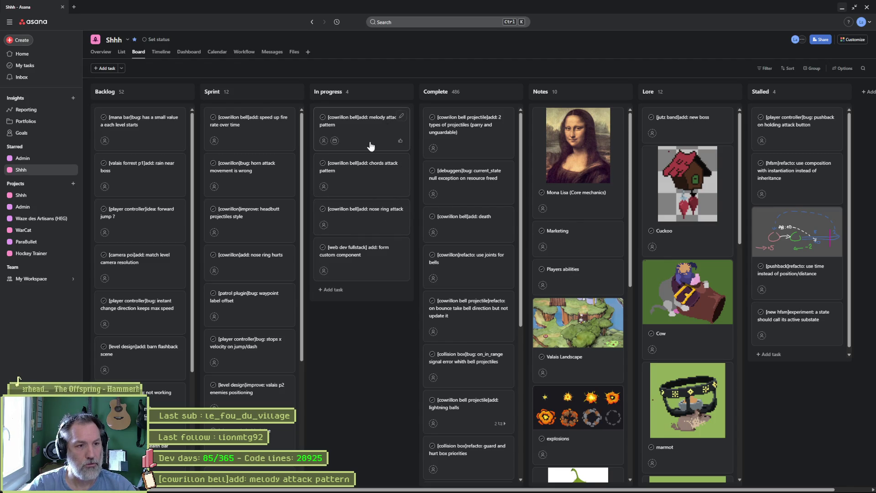
click(373, 131)
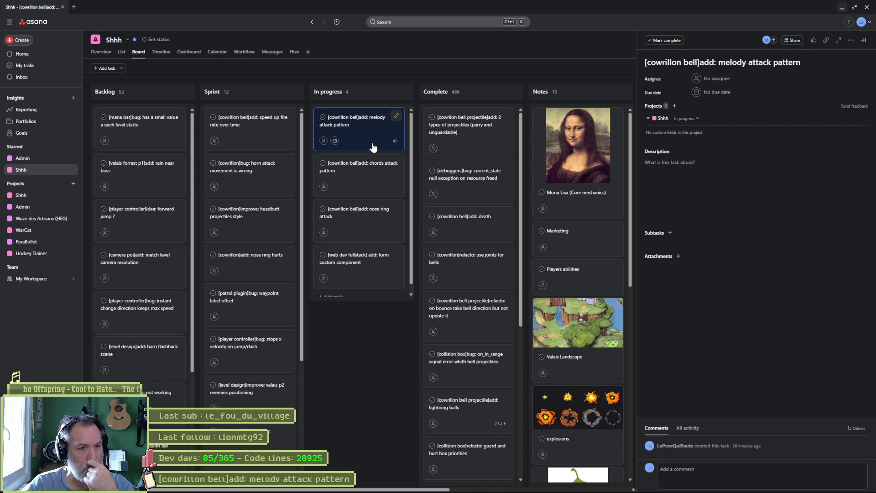
Check the chords and melody task details, then drag the nose ring attack card to the top of Sprint.
click(372, 168)
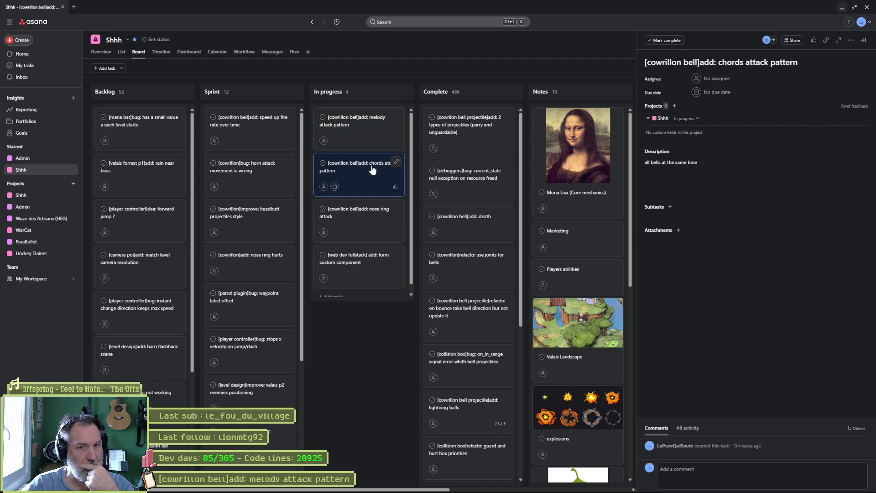
click(365, 123)
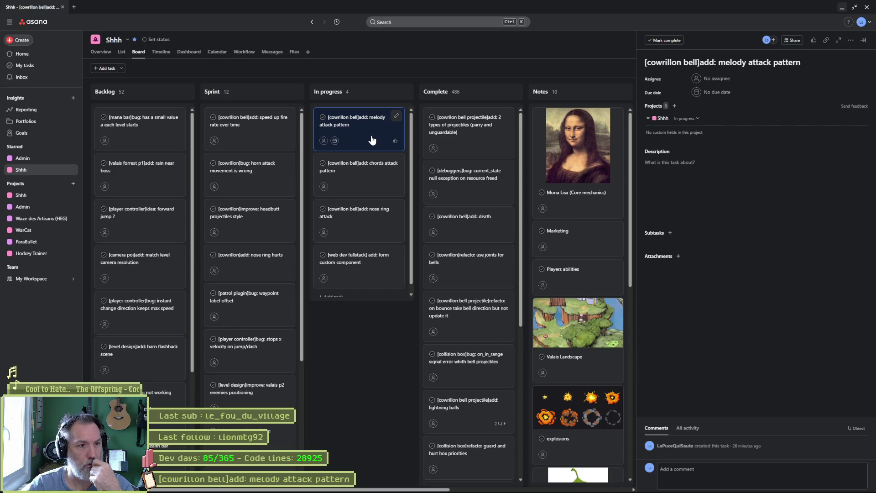
drag(373, 226, 267, 130)
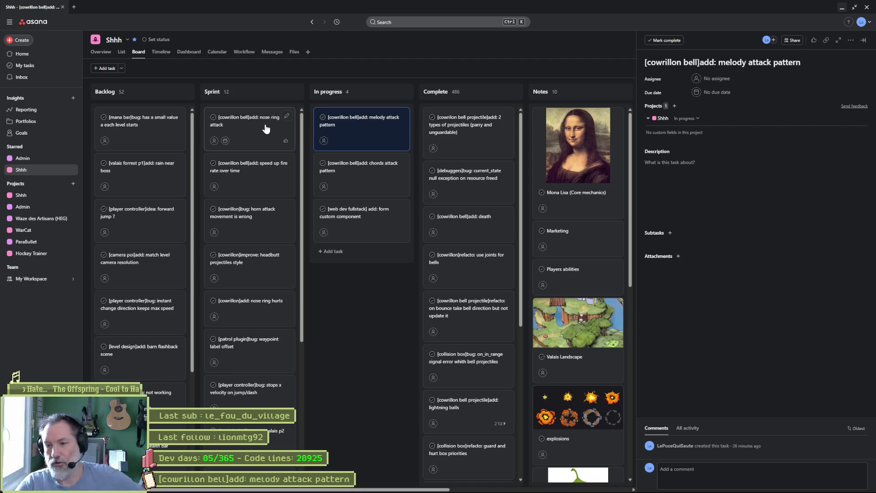
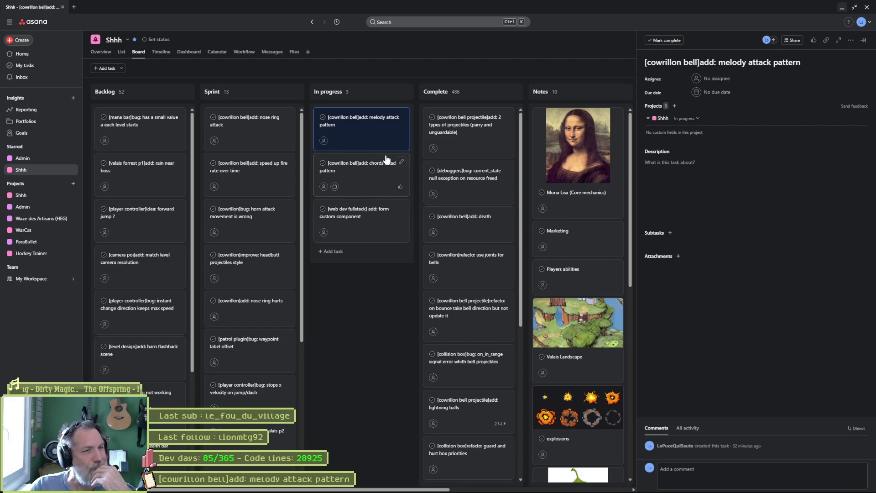
Minimize the Asana browser window so Godot's cowrillon_test scene shows.
click(842, 11)
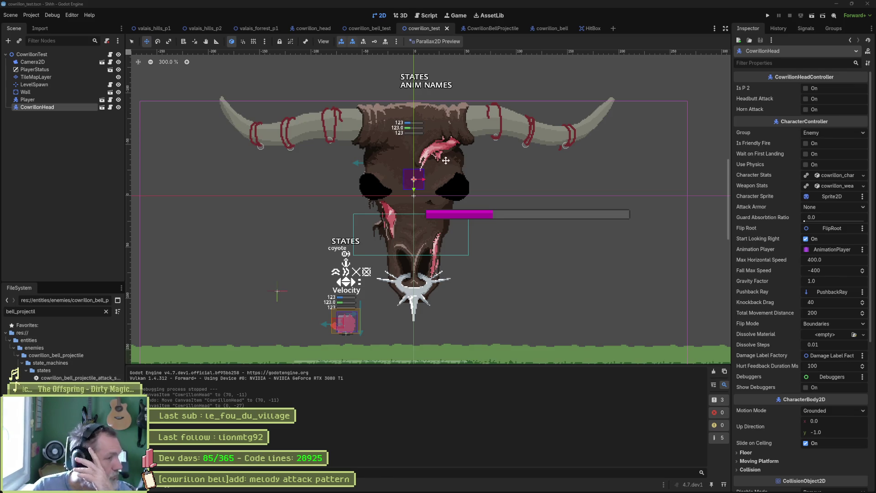
Open the cowrillon_head scene's Bells script, bells.gd, and scroll it back to the top.
click(101, 108)
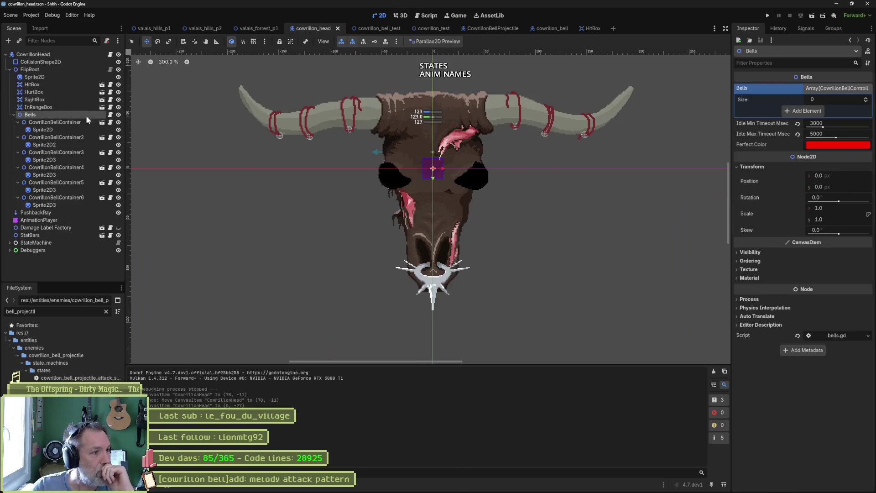
click(110, 114)
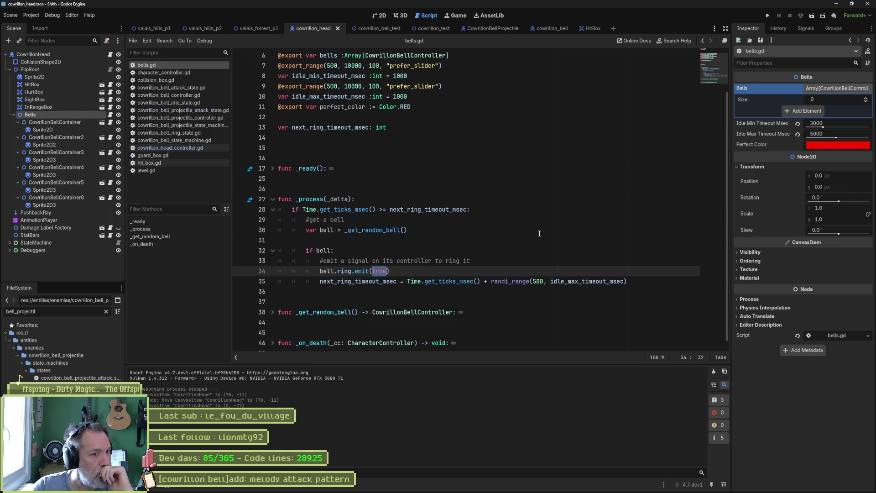
drag(484, 211, 482, 203)
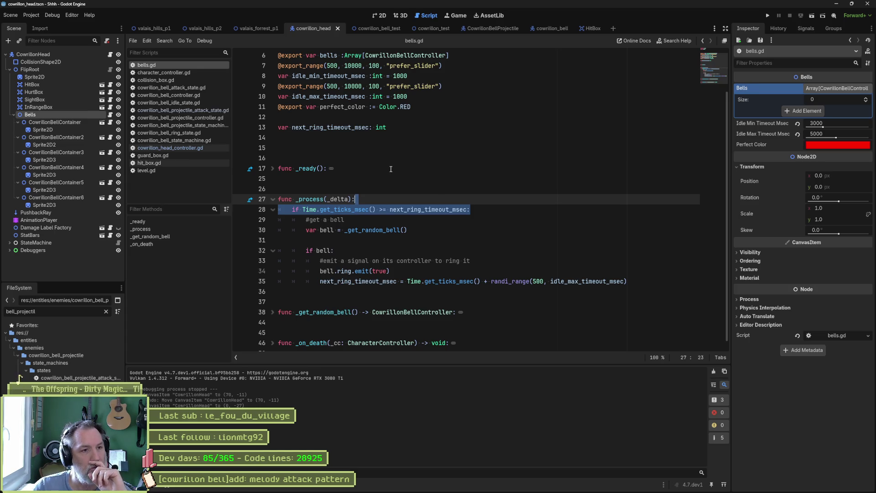
scroll(391, 169, up, 2)
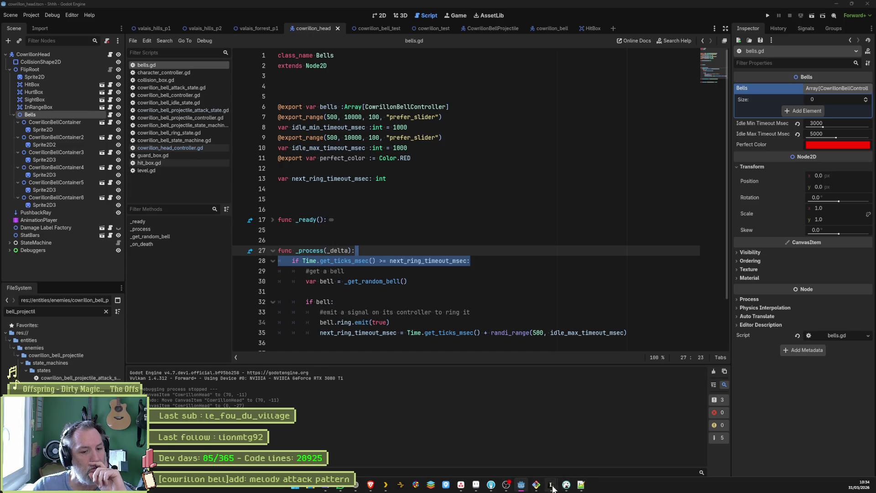
mouse_move(551, 485)
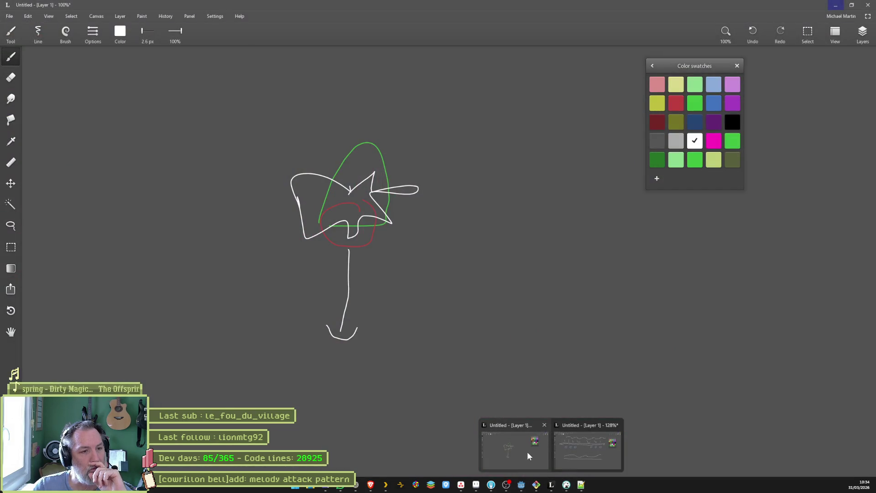
Close the older Leonardo sketch and bring the other sketch window to the front.
click(868, 4)
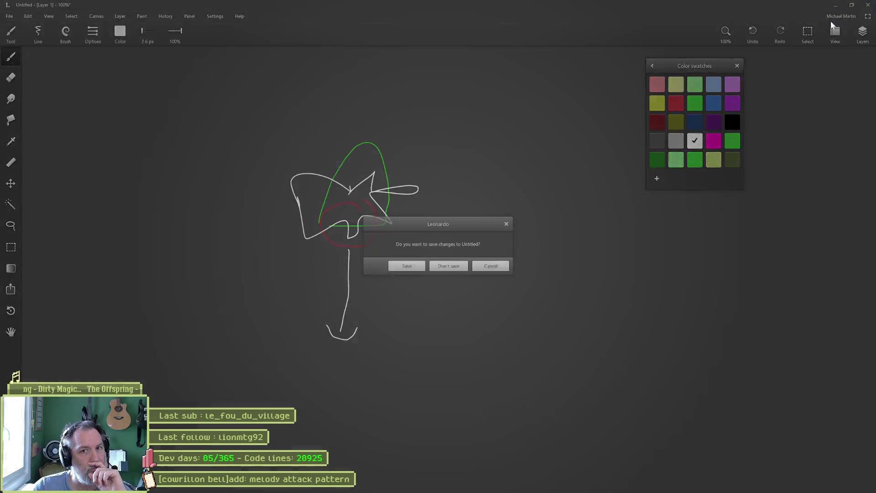
click(440, 266)
mouse_move(553, 487)
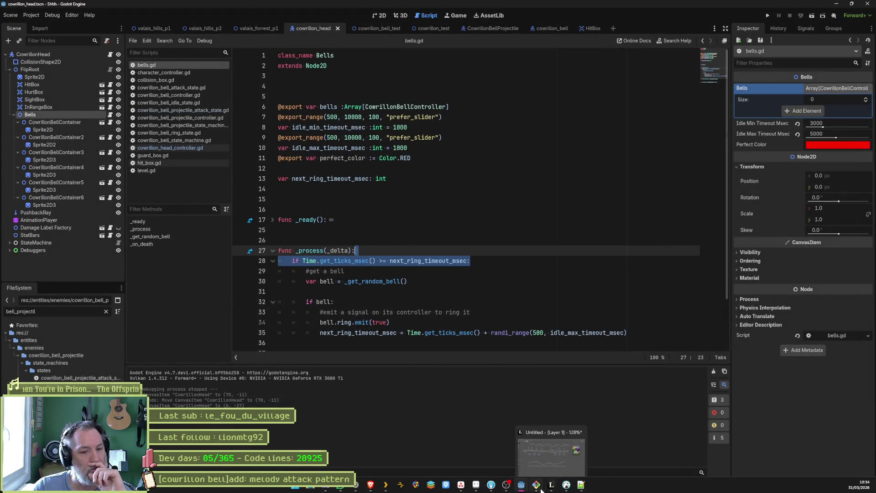
click(551, 445)
Write 'seq' and draw the circled notes 0, 5 and 3 beneath it.
scroll(462, 339, down, 6)
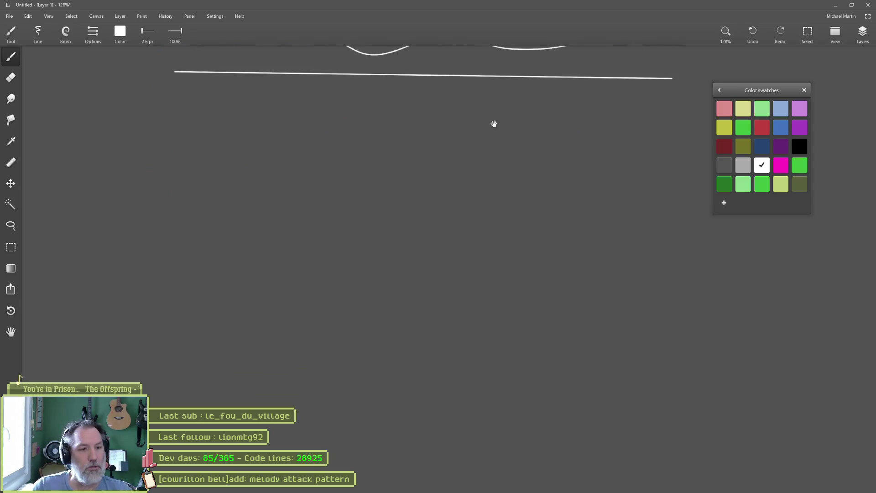
mouse_move(213, 186)
mouse_down()
mouse_move(236, 212)
mouse_move(253, 191)
mouse_move(249, 238)
mouse_up()
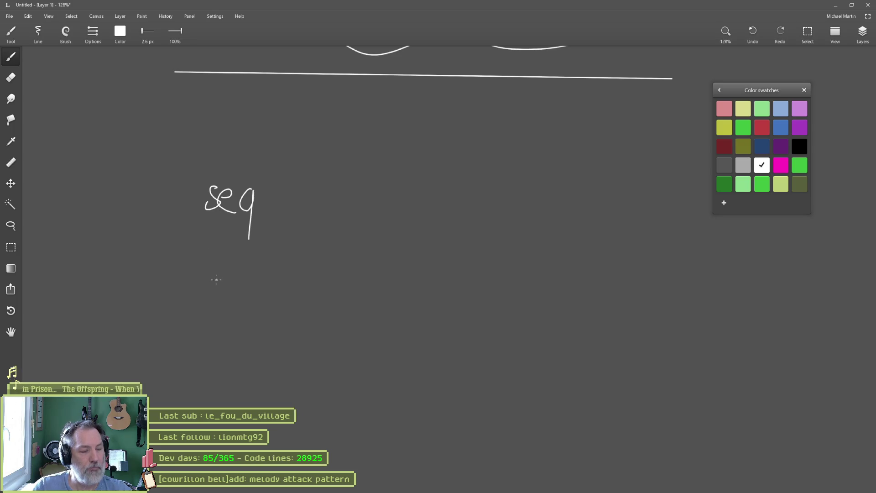
mouse_move(209, 272)
mouse_down()
mouse_move(204, 291)
mouse_move(217, 276)
mouse_up()
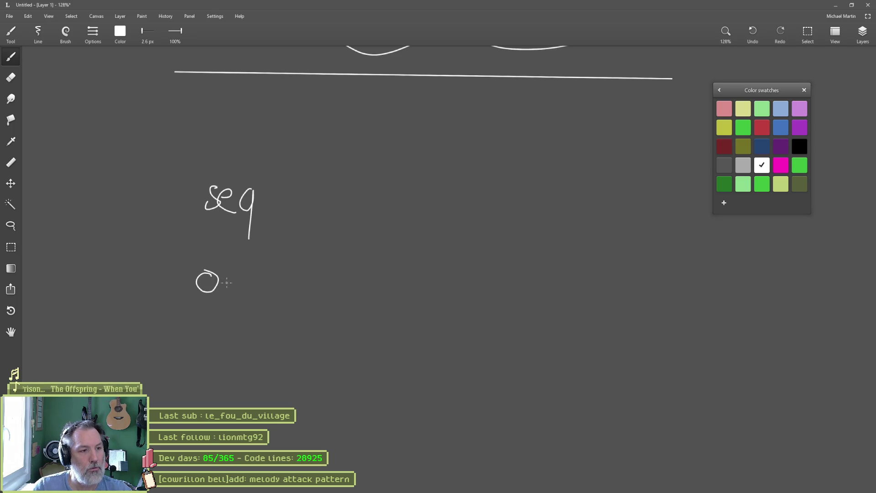
drag(292, 270, 336, 277)
scroll(212, 289, up, 5)
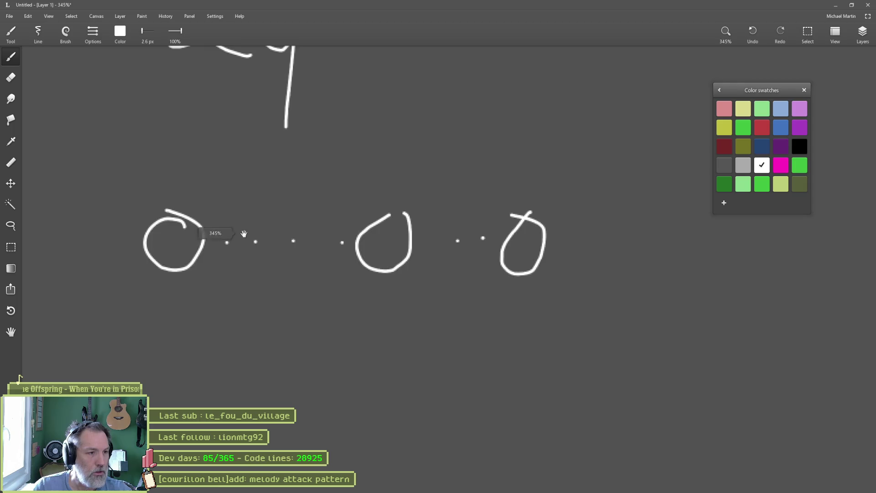
mouse_move(160, 280)
mouse_down()
mouse_move(173, 287)
mouse_move(157, 295)
mouse_up()
mouse_move(370, 277)
mouse_down()
mouse_move(376, 287)
mouse_move(367, 299)
mouse_up()
drag(366, 278, 382, 276)
mouse_move(504, 281)
mouse_down()
mouse_move(517, 298)
mouse_move(501, 303)
mouse_up()
Dot the gap after the 3 circle and draw the next note circle, undoing a wrong mark.
scroll(604, 284, right, 2)
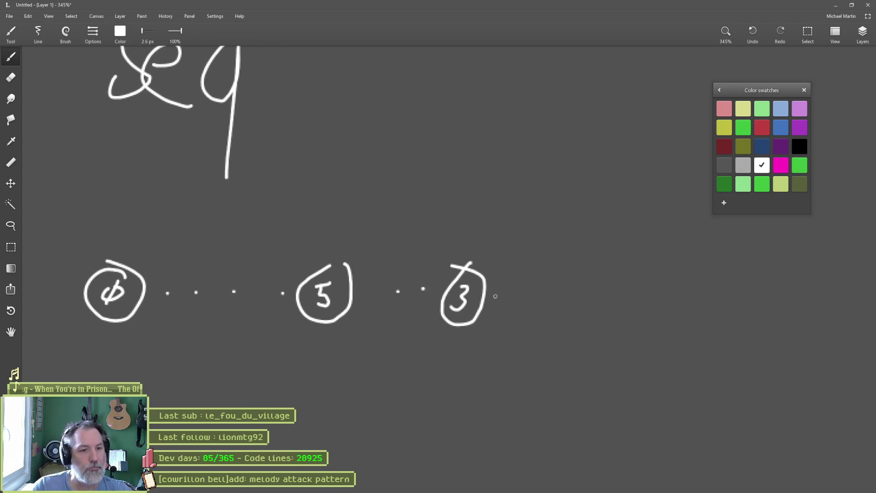
click(607, 291)
click(647, 291)
click(674, 289)
drag(718, 270, 712, 297)
key(ctrl+z)
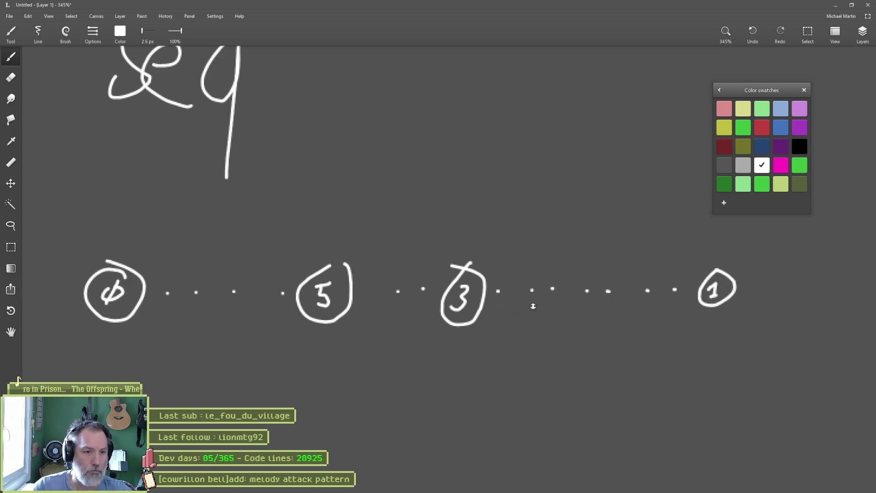
Add dotted gaps and the circled notes 4 and 2 after the 1.
scroll(583, 328, down, 2)
click(580, 301)
mouse_move(605, 290)
mouse_down()
mouse_move(613, 290)
mouse_move(617, 309)
mouse_move(620, 296)
mouse_up()
click(632, 300)
click(655, 301)
click(662, 301)
click(672, 300)
click(684, 300)
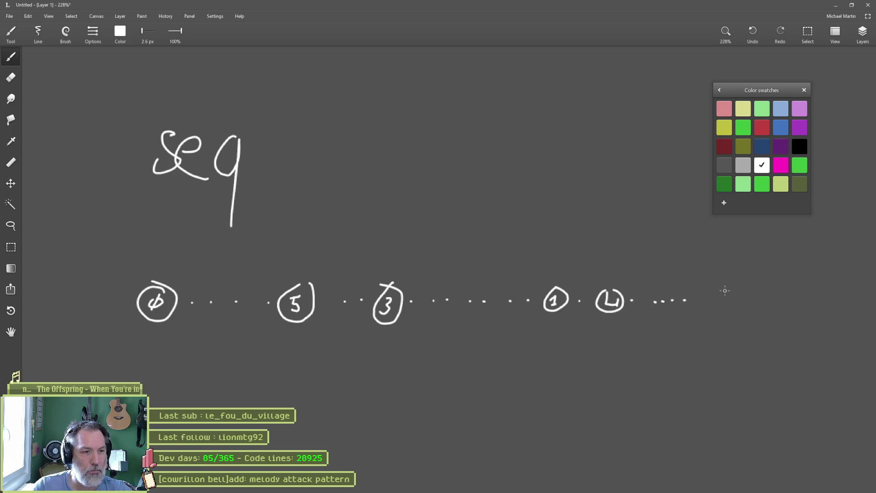
mouse_move(711, 290)
mouse_down()
mouse_move(703, 302)
mouse_move(723, 291)
mouse_move(720, 308)
mouse_up()
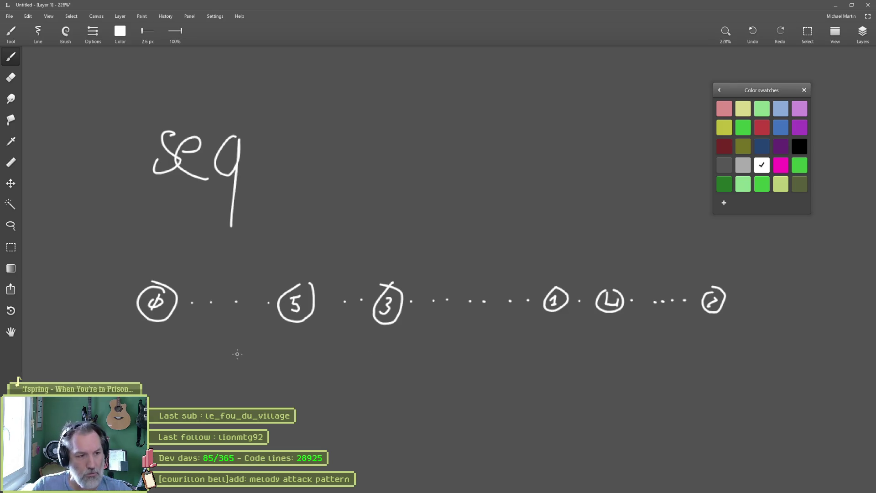
Write 'id' and 'duration' under the first note, erasing a stray mark.
drag(163, 363, 163, 375)
drag(169, 341, 167, 378)
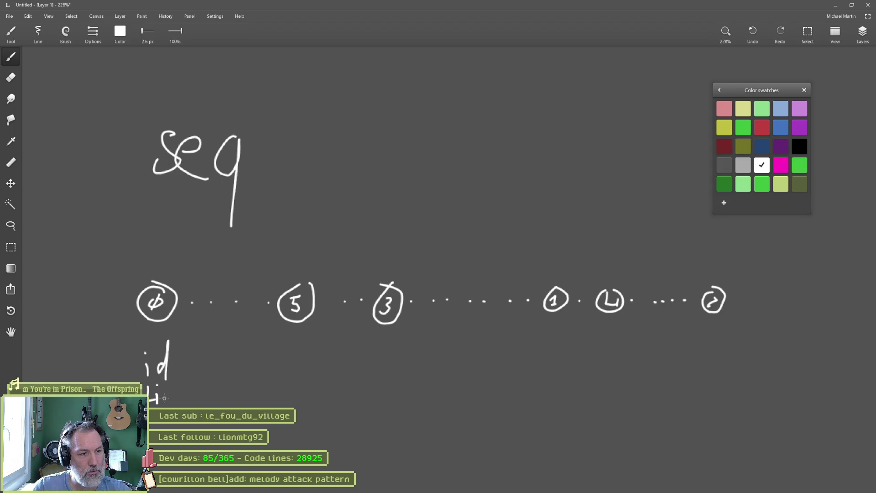
key(e)
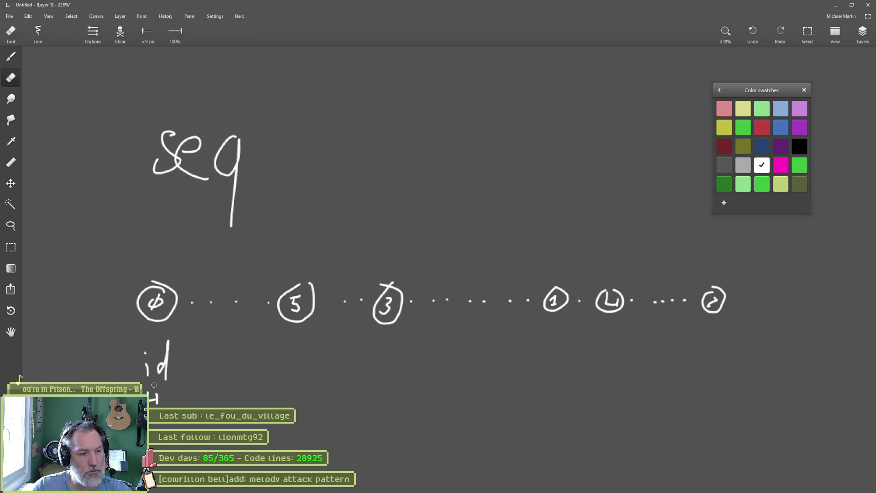
key(b)
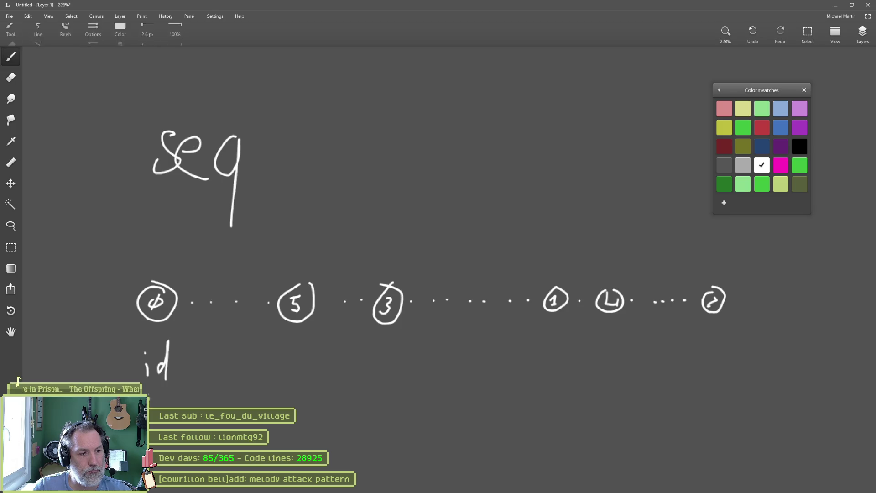
mouse_move(168, 400)
mouse_down()
mouse_move(187, 402)
mouse_move(189, 384)
mouse_move(197, 400)
mouse_move(210, 392)
mouse_move(224, 403)
mouse_up()
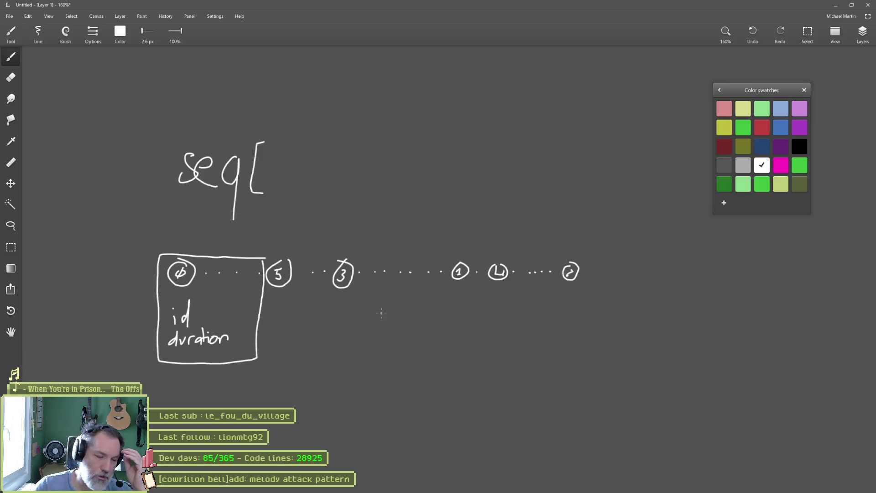
Extend the label to 'seq[note]' and label the first note's box 'note'.
mouse_move(410, 490)
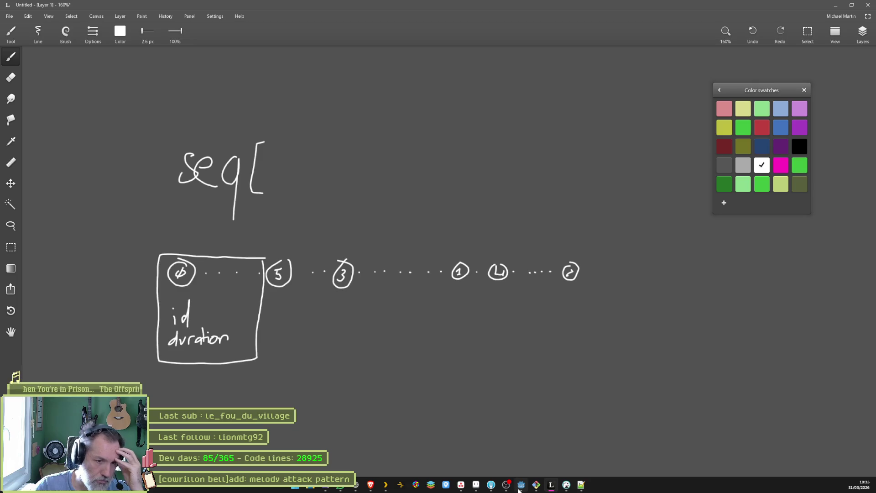
mouse_move(519, 490)
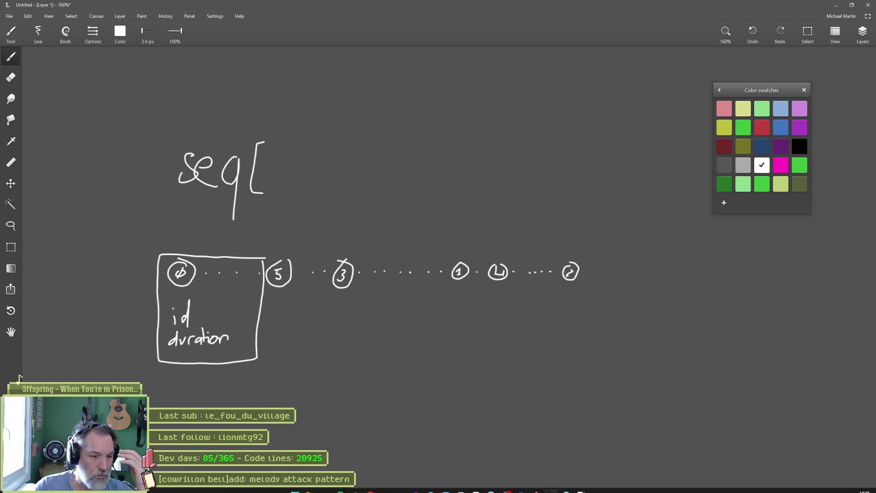
mouse_move(380, 491)
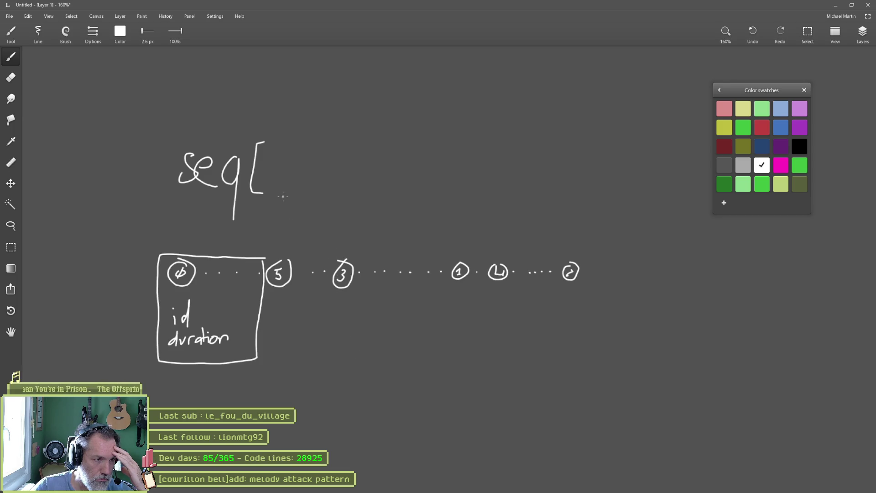
mouse_move(268, 174)
mouse_down()
mouse_move(316, 159)
mouse_move(317, 173)
mouse_up()
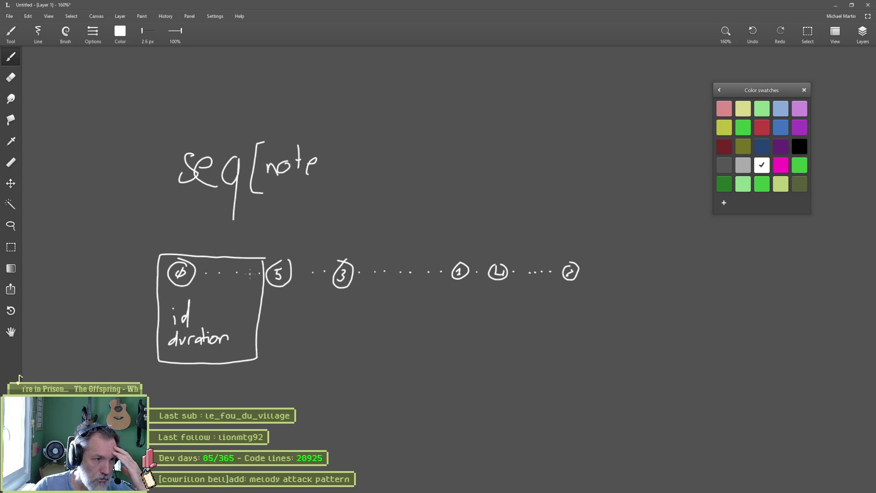
mouse_move(190, 238)
mouse_down()
mouse_move(190, 252)
mouse_move(203, 252)
mouse_move(211, 237)
mouse_move(220, 249)
mouse_up()
mouse_move(214, 240)
mouse_down()
mouse_move(231, 239)
mouse_move(237, 250)
mouse_up()
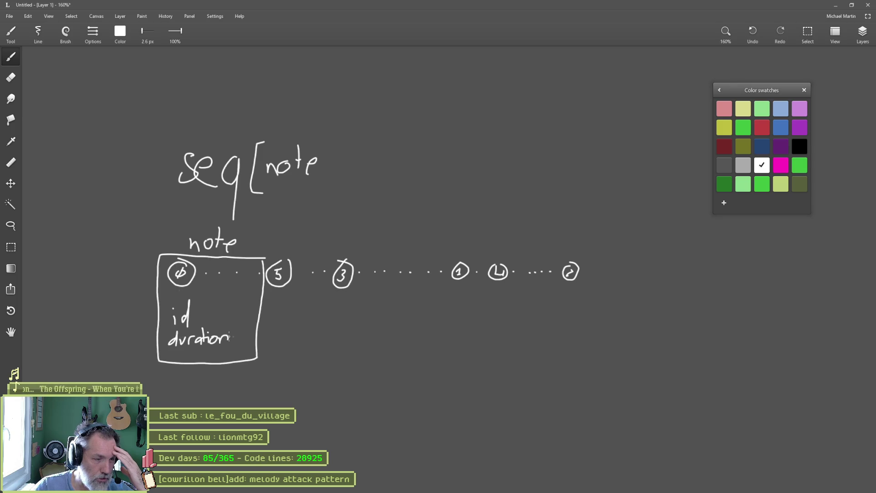
mouse_move(320, 143)
mouse_down()
mouse_move(333, 196)
mouse_move(299, 199)
mouse_up()
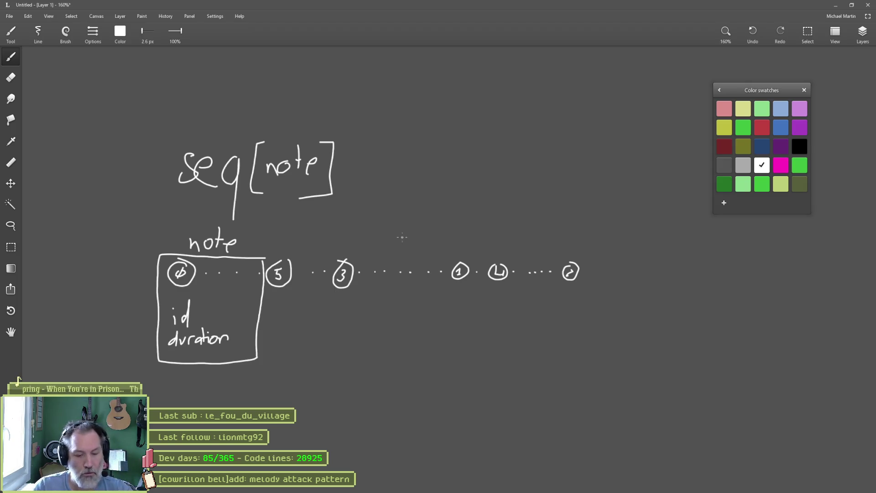
Screenshot the diagram region and minimize Leonardo.
key(super+shift+s)
mouse_move(144, 130)
mouse_down()
mouse_move(235, 221)
mouse_move(594, 382)
mouse_up()
click(836, 5)
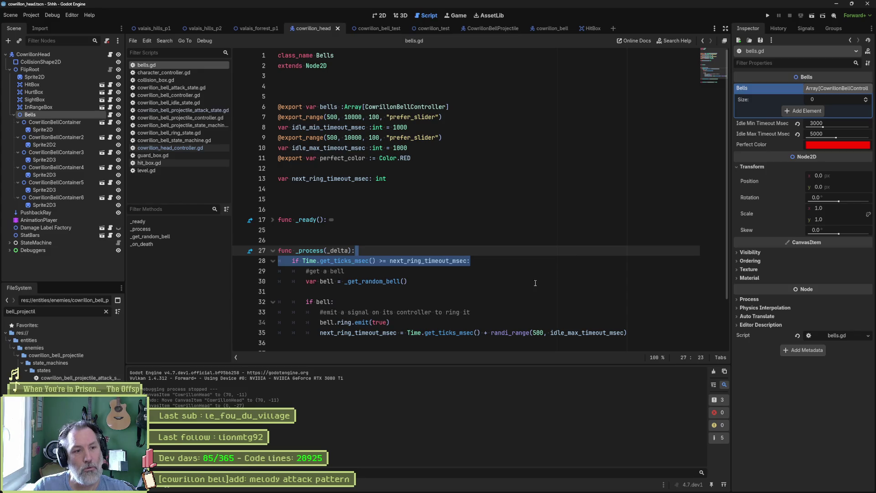
Paste the diagram capture into the melody attack pattern task description, then minimize the browser.
click(459, 487)
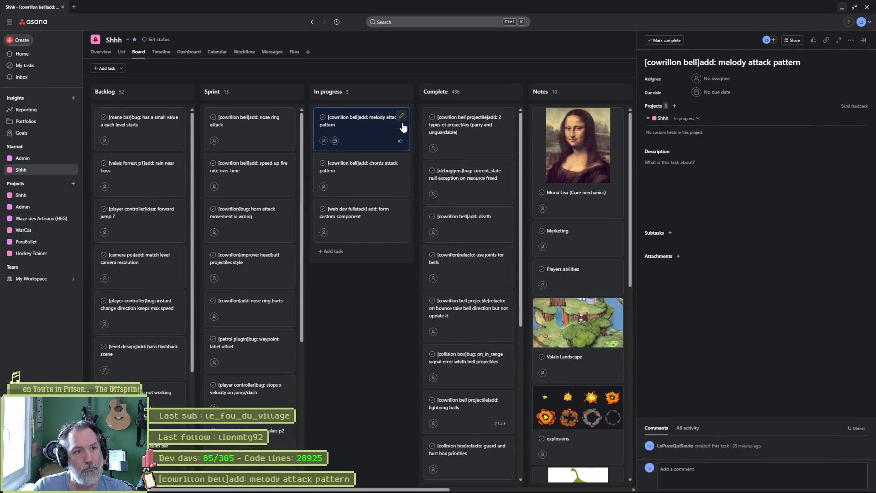
click(680, 169)
key(ctrl+v)
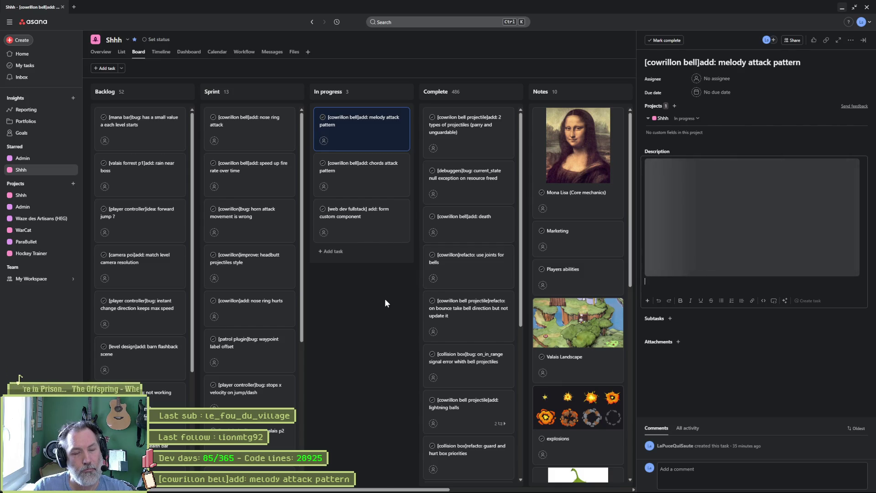
click(745, 382)
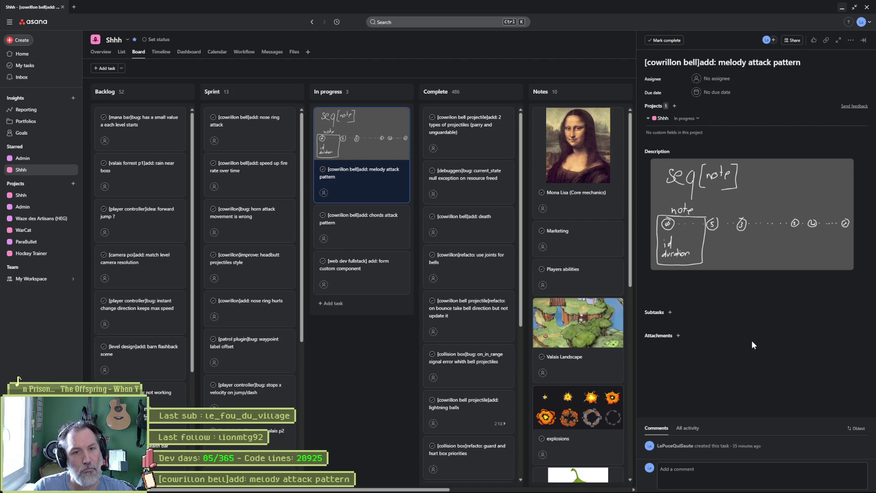
click(853, 7)
click(843, 10)
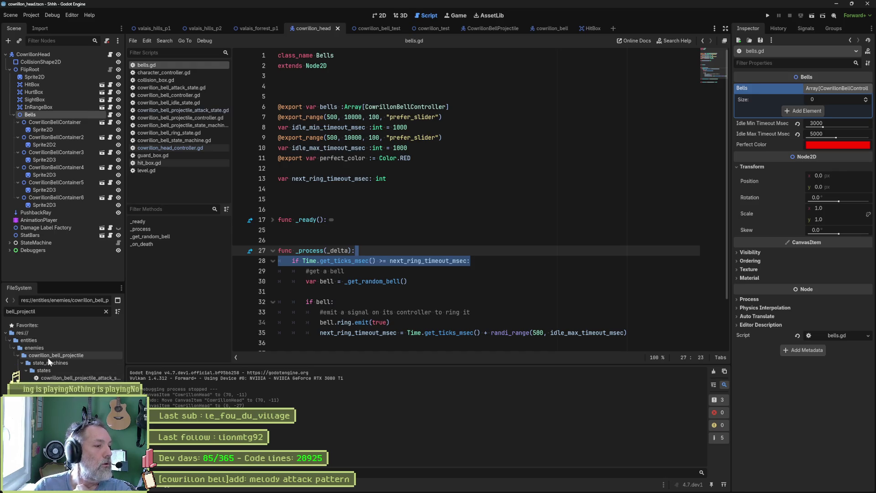
Clear the FileSystem filter and collapse the projectile and container folders.
click(17, 355)
click(106, 311)
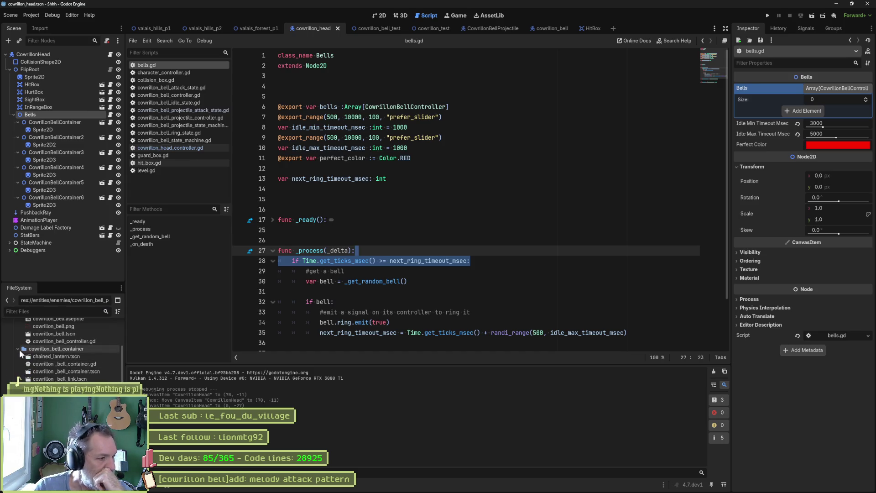
click(18, 349)
scroll(22, 363, up, 3)
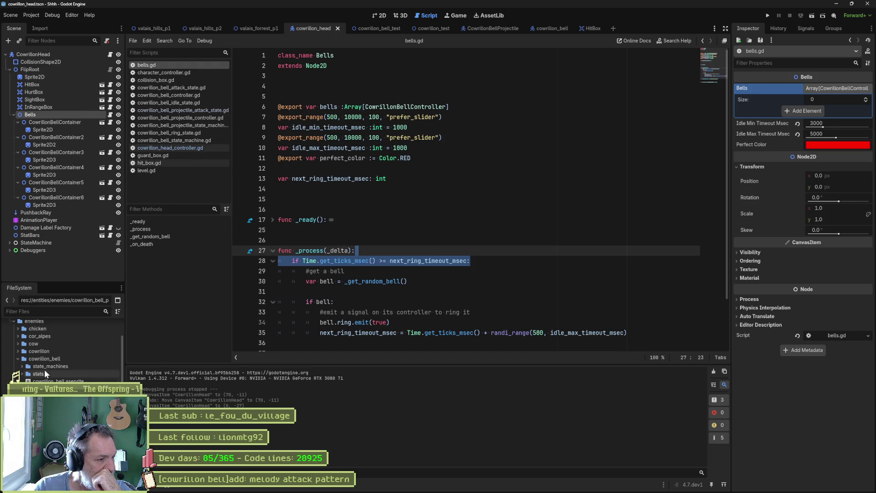
Create a new script named bell_note.gd in the cowrillon_bell folder.
right_click(50, 359)
mouse_move(83, 363)
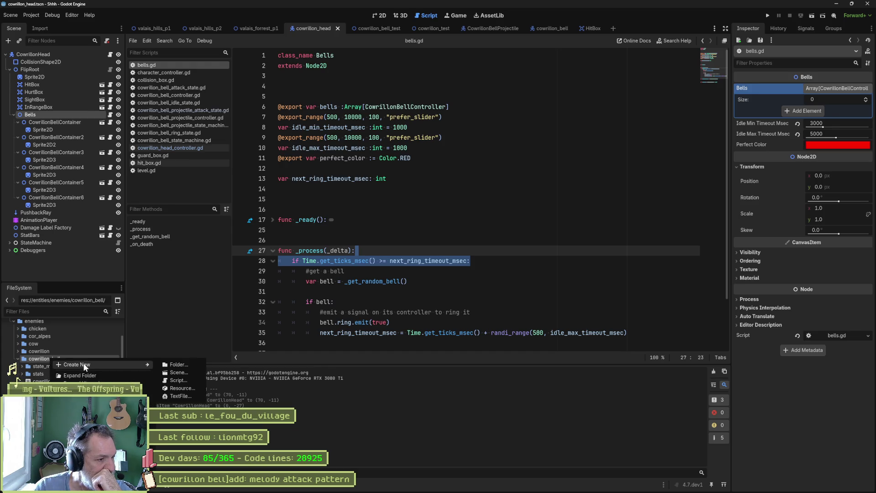
click(176, 386)
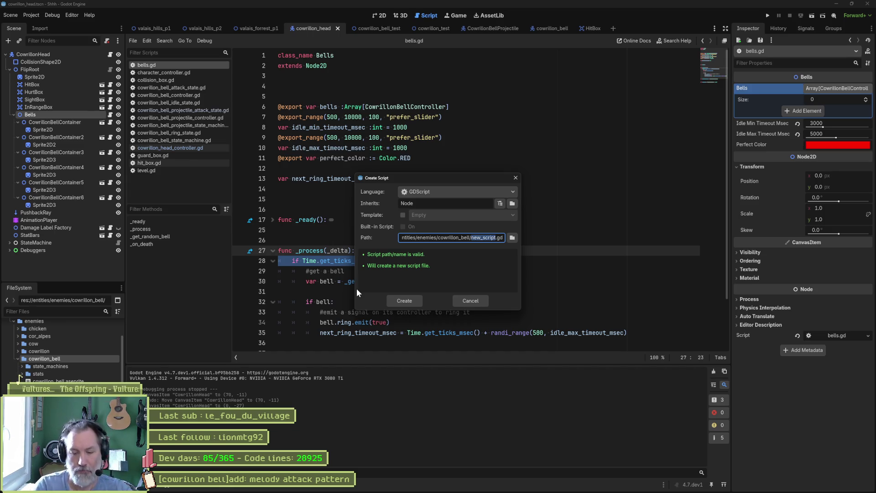
text(note)
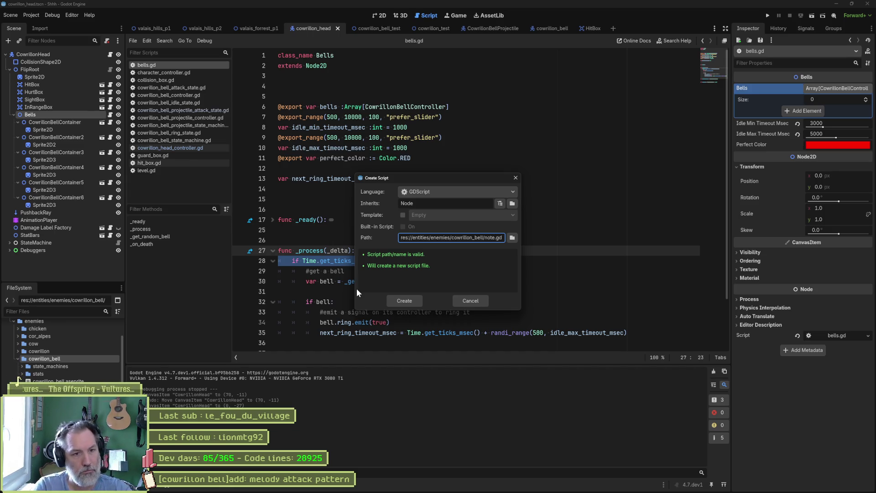
key(ctrl+Left)
text(bell_)
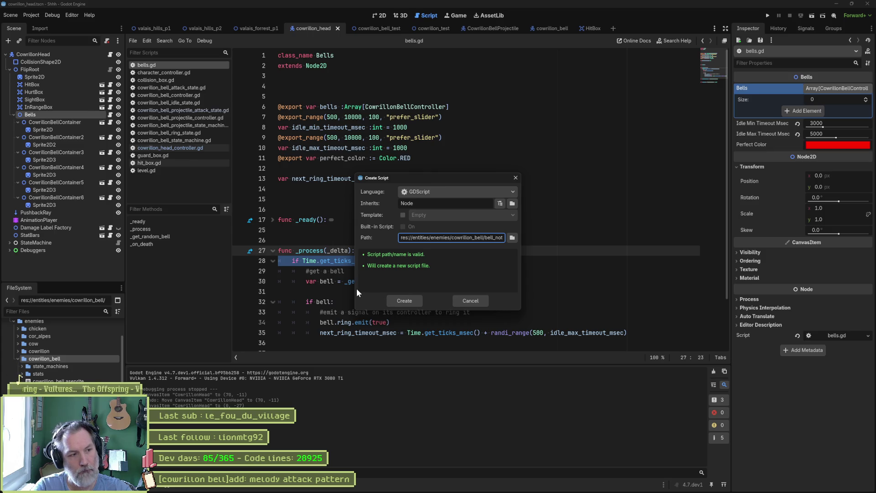
key(Return)
key(Return)
Add 'class_name BellNote' above 'extends Node' and open an empty line for fields.
key(Up)
text(class_name B)
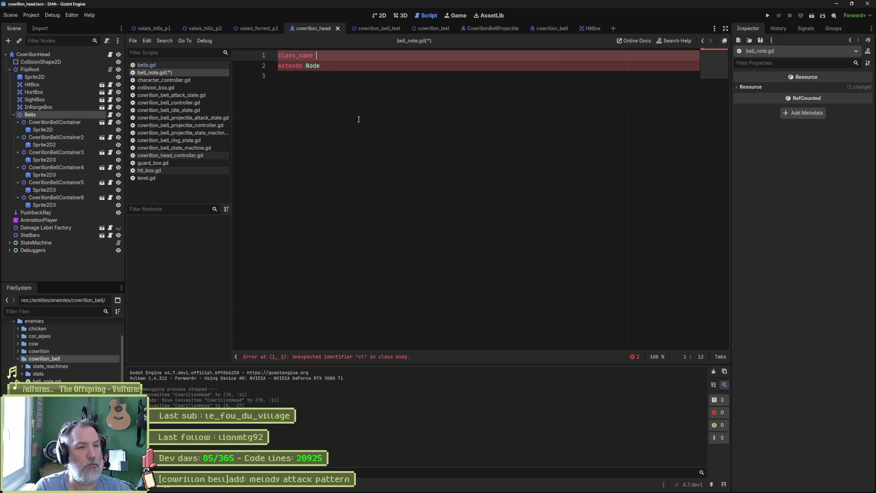
text(ellNote)
key(Down)
key(Down)
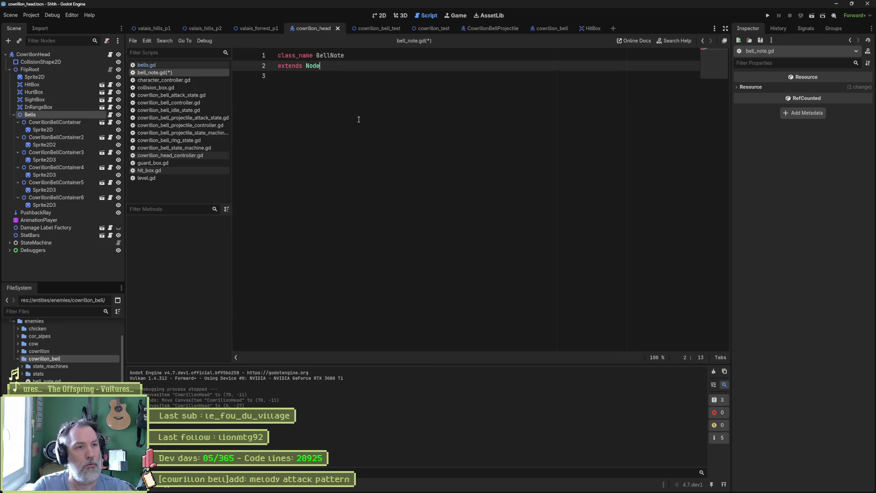
key(Return)
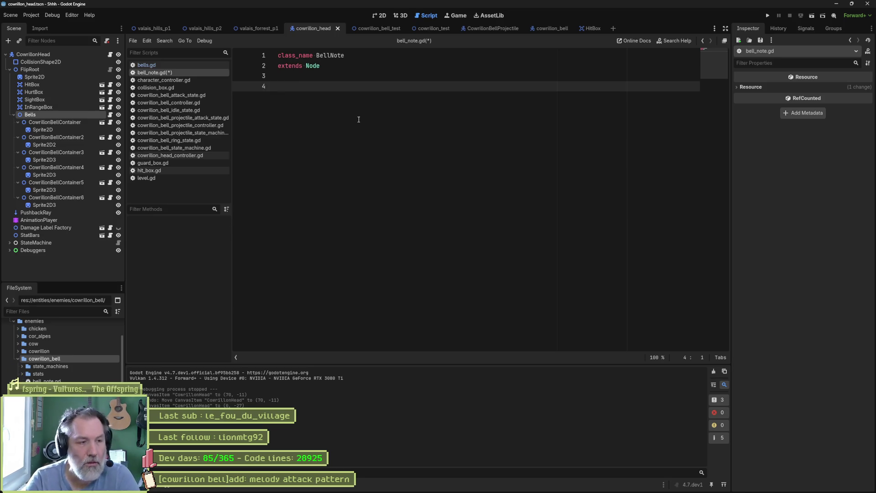
text(@export)
key(ctrl+BackSpace)
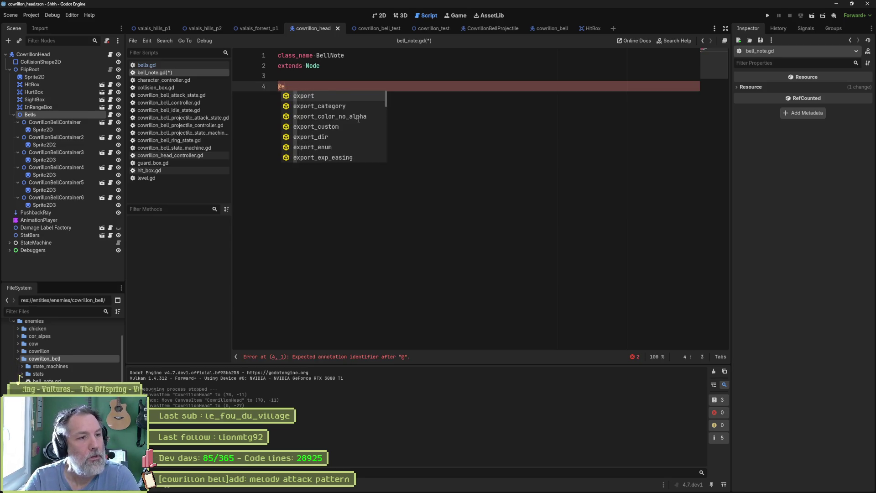
key(BackSpace)
key(Return)
key(Return)
text(@export var )
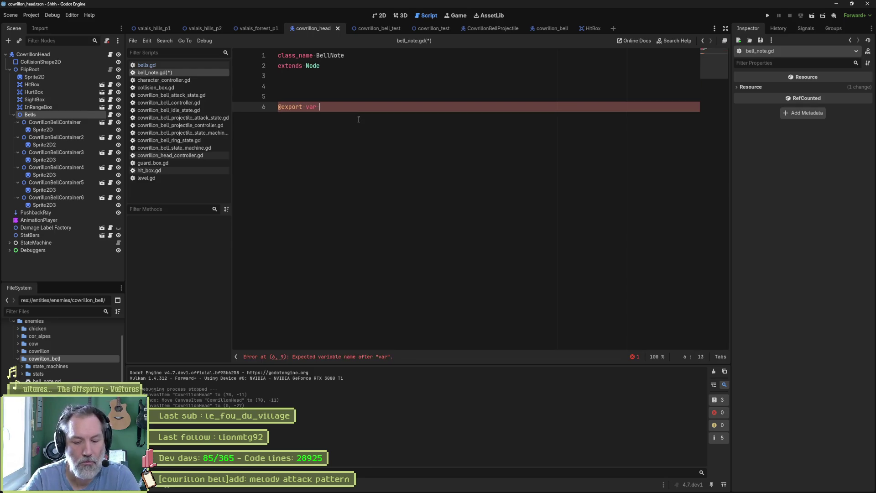
text(bell_id)
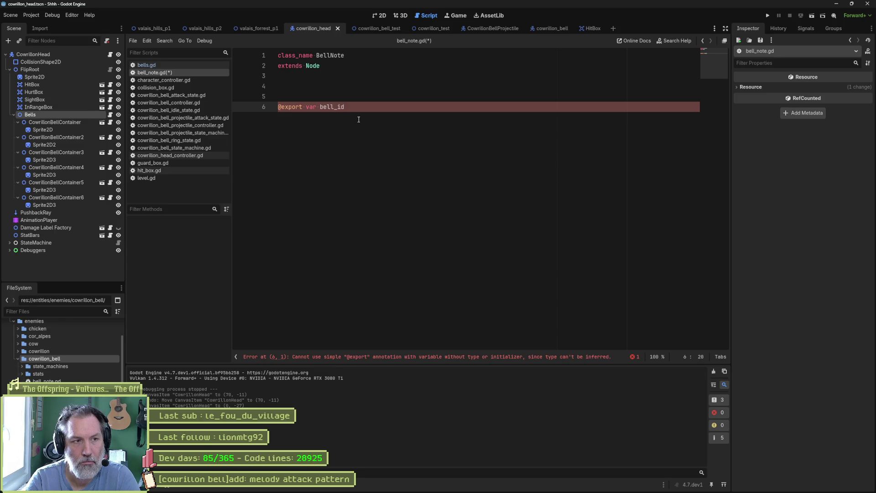
text(int)
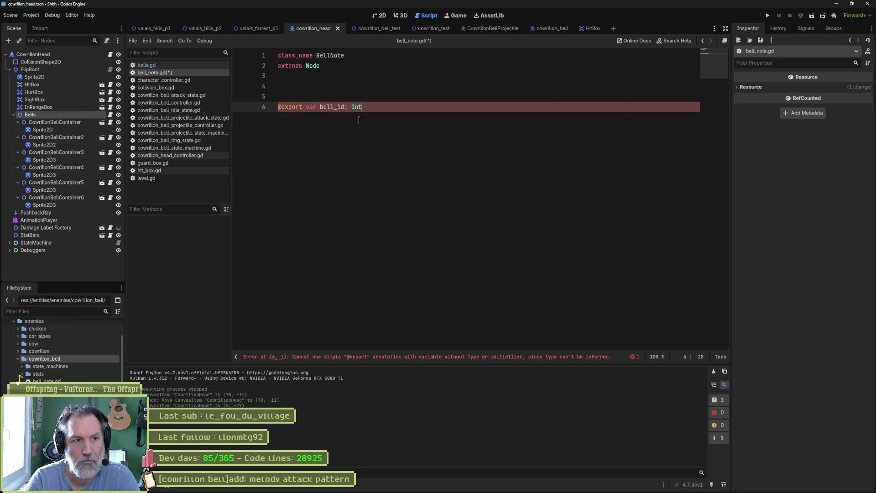
key(Escape)
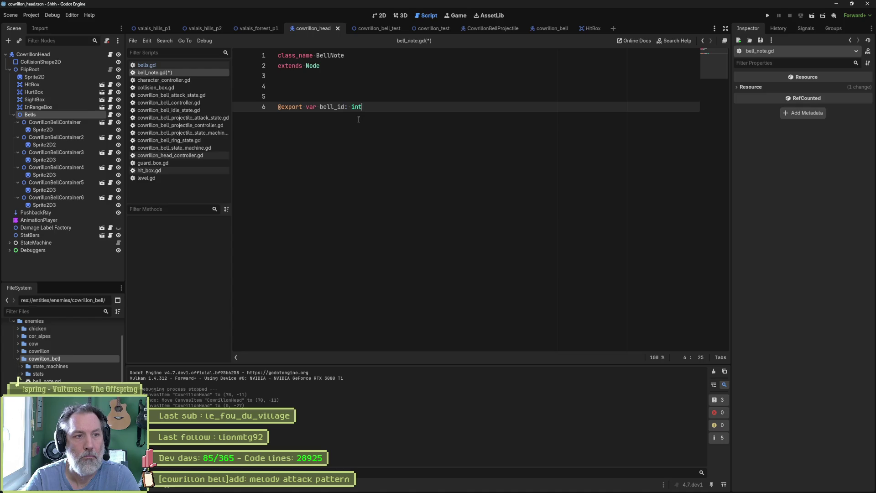
key(Return)
text(:@)
key(BackSpace)
key(BackSpace)
text(@export var )
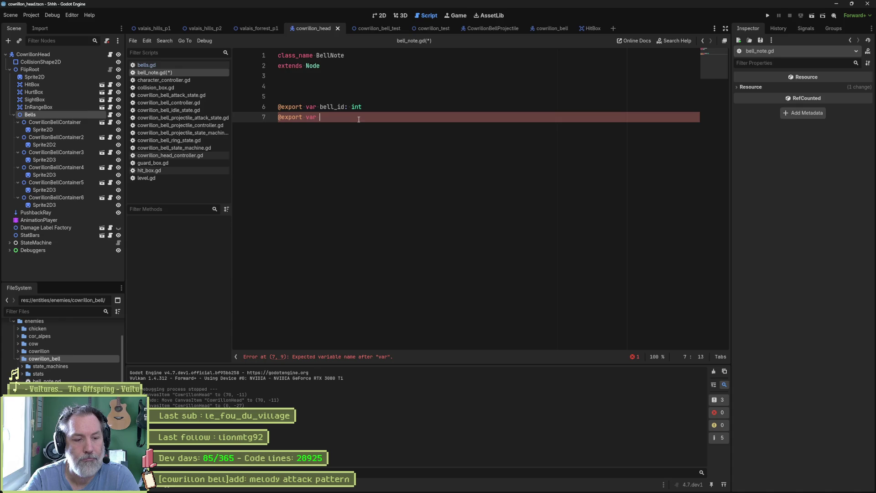
text(duration: )
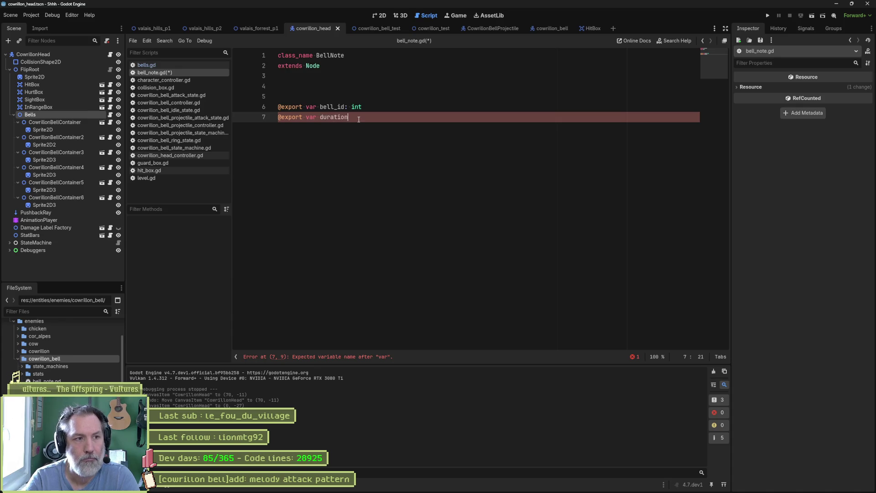
text(float)
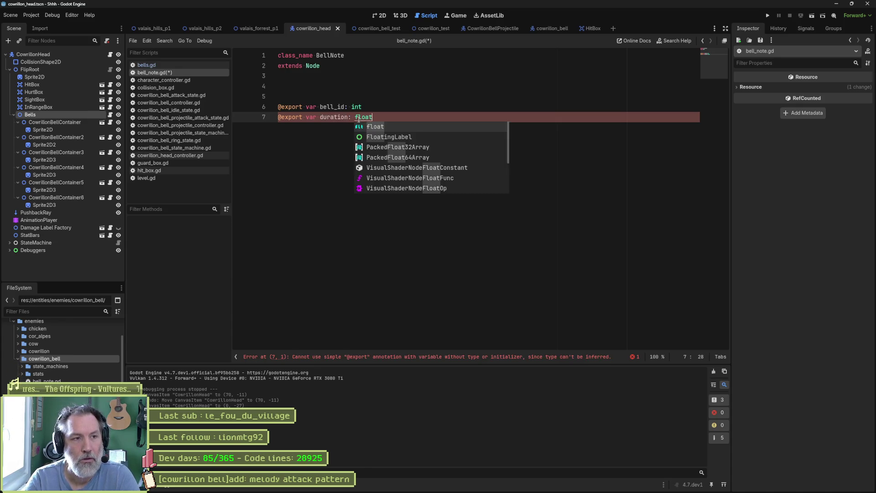
key(BackSpace)
key(BackSpace)
key(BackSpace)
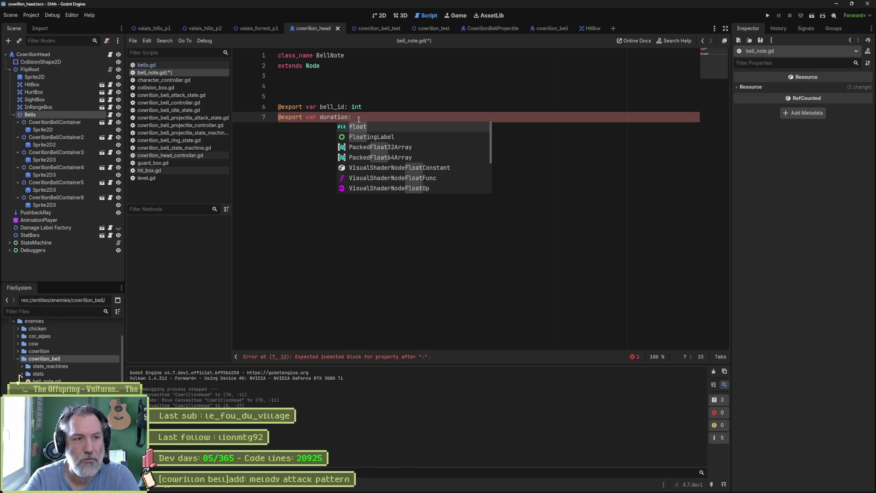
key(BackSpace)
key(BackSpace)
text(msec)
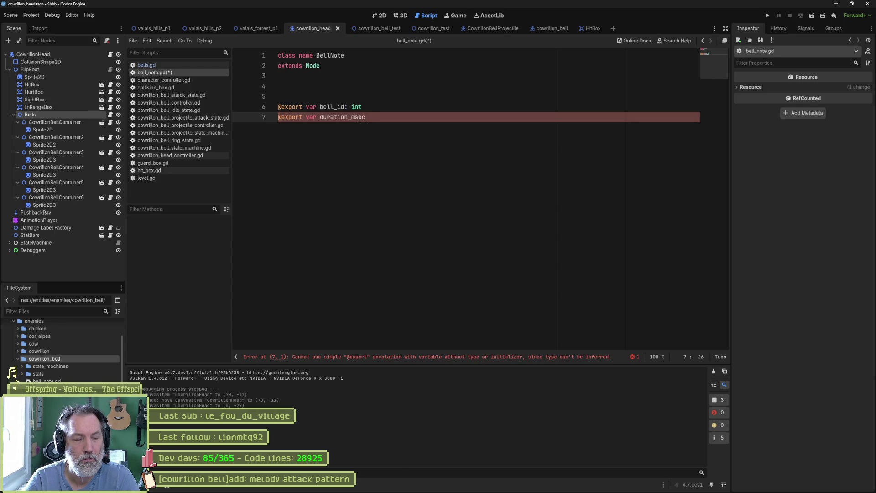
text(: int)
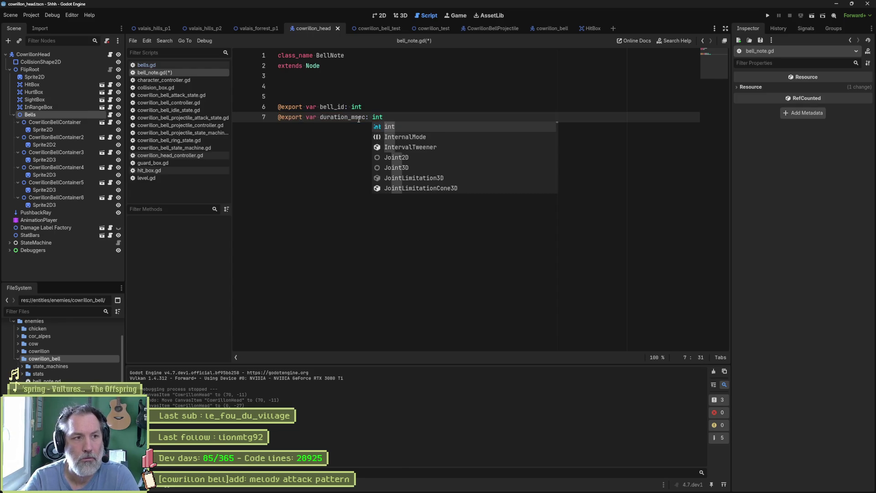
key(ctrl+s)
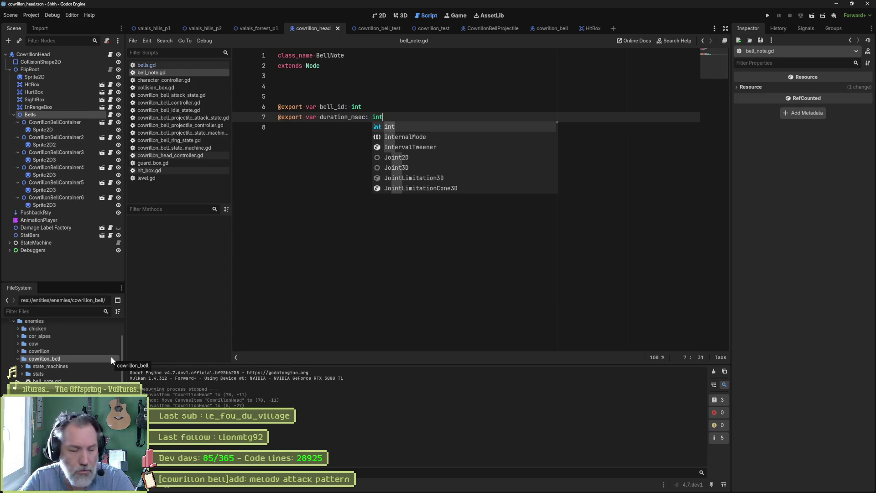
Create bells_melody.gd, inheriting Node, in the cowrillon_bell folder.
right_click(57, 360)
mouse_move(105, 367)
click(182, 383)
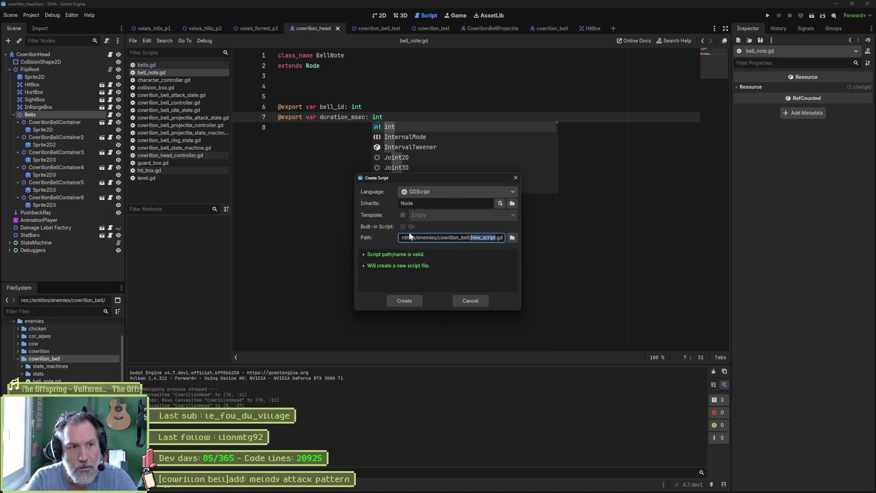
text(bell?)
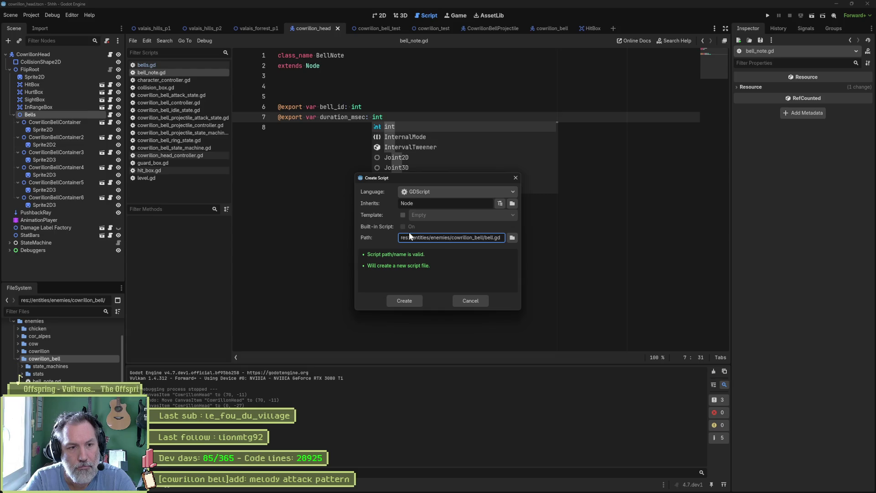
key(BackSpace)
text(_melo)
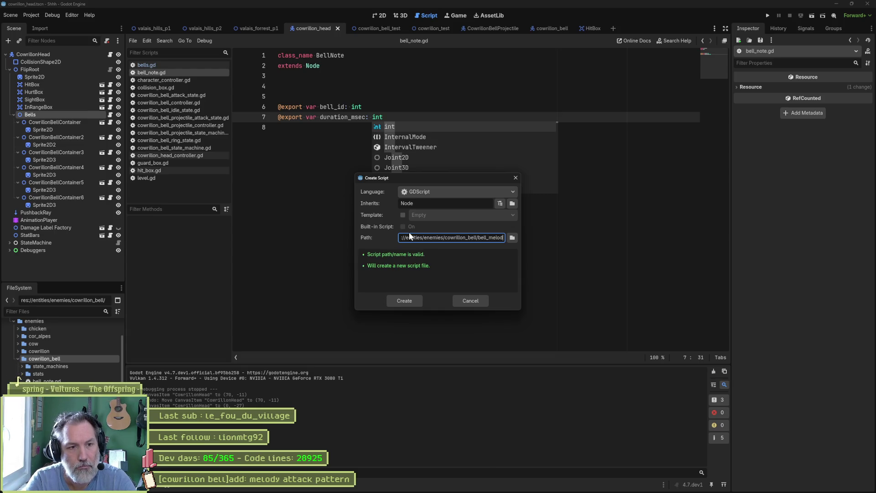
key(BackSpace)
key(BackSpace)
key(BackSpace)
text(s_)
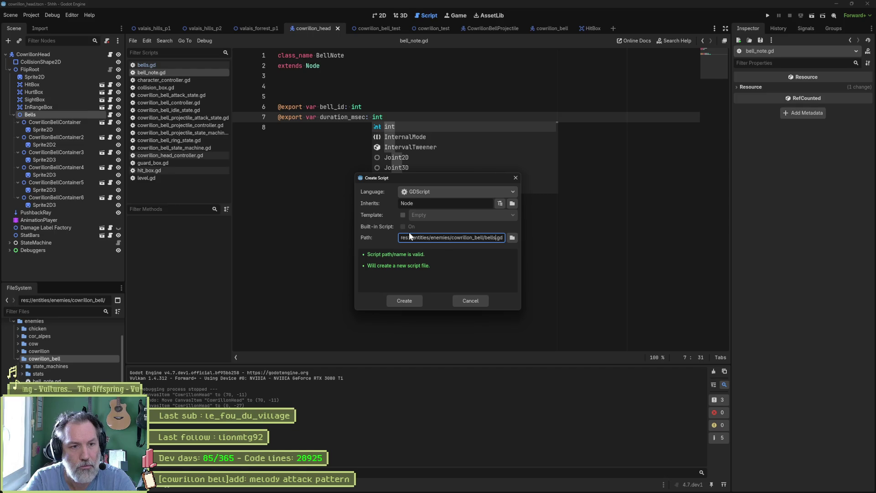
text(me)
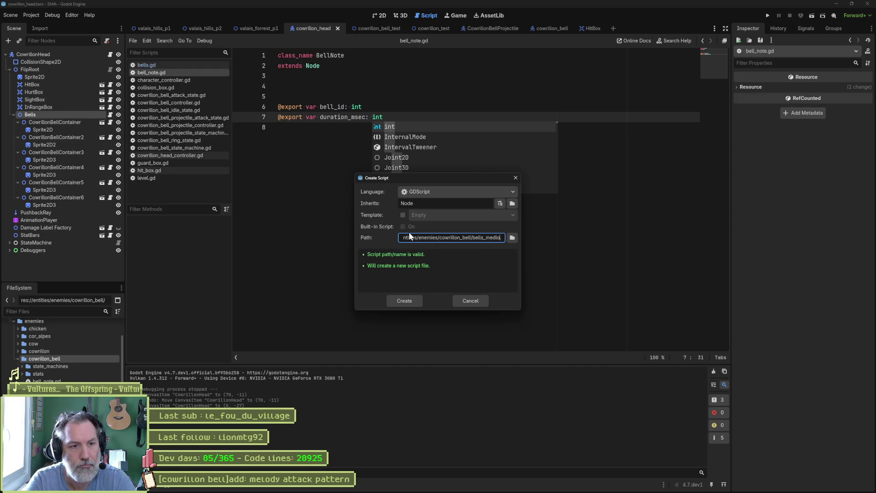
text(lody)
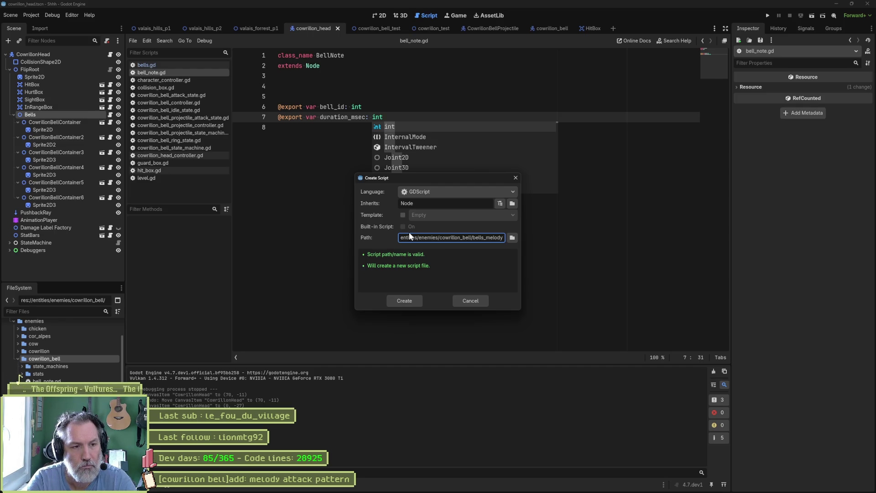
key(Return)
key(Return)
key(Up)
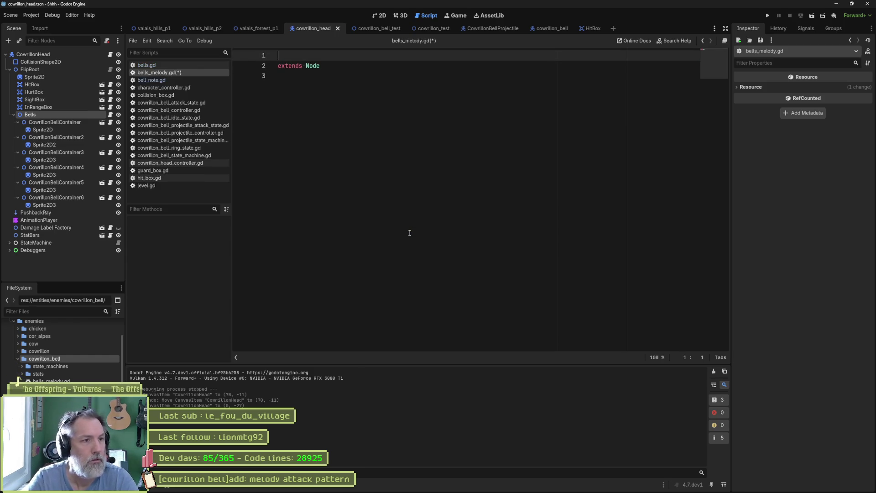
text(class_name BellsMeld)
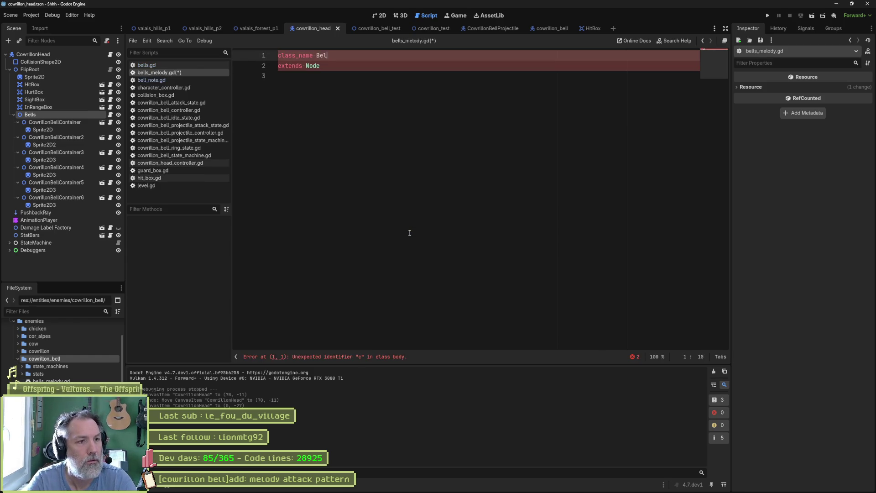
text(dy)
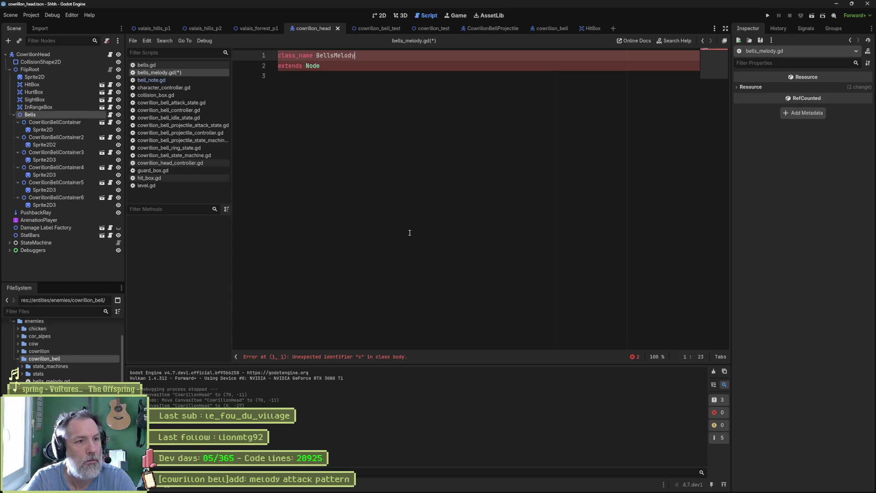
key(Down)
key(Down)
key(Return)
key(Return)
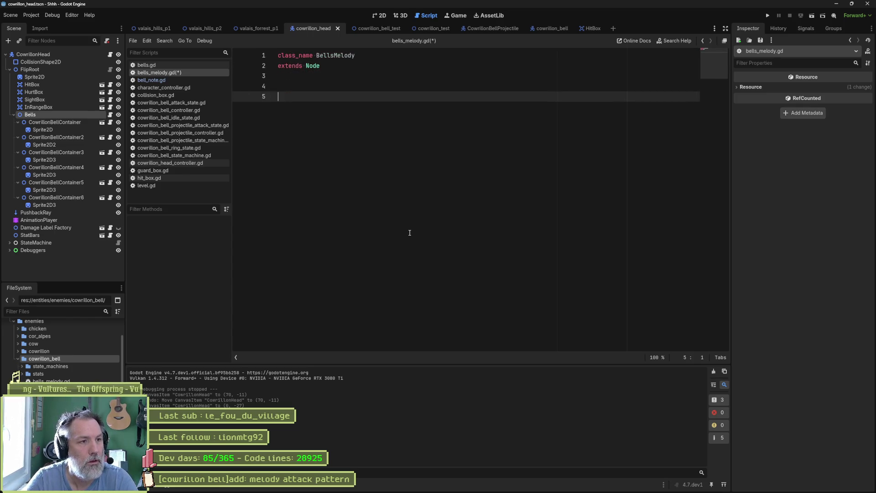
key(Return)
text(@export)
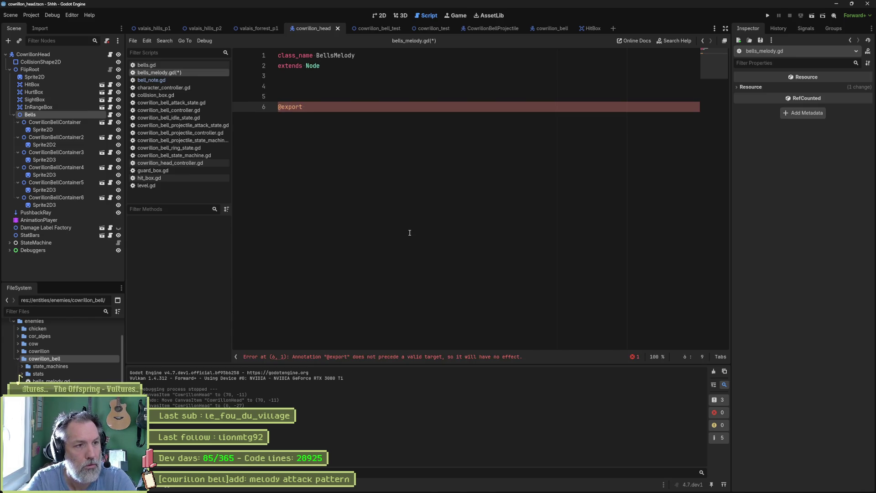
text(notes)
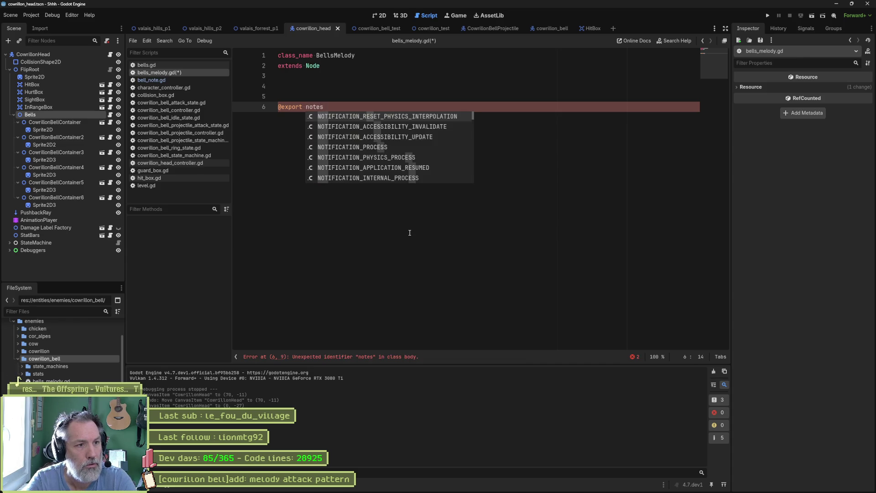
text(: Array)
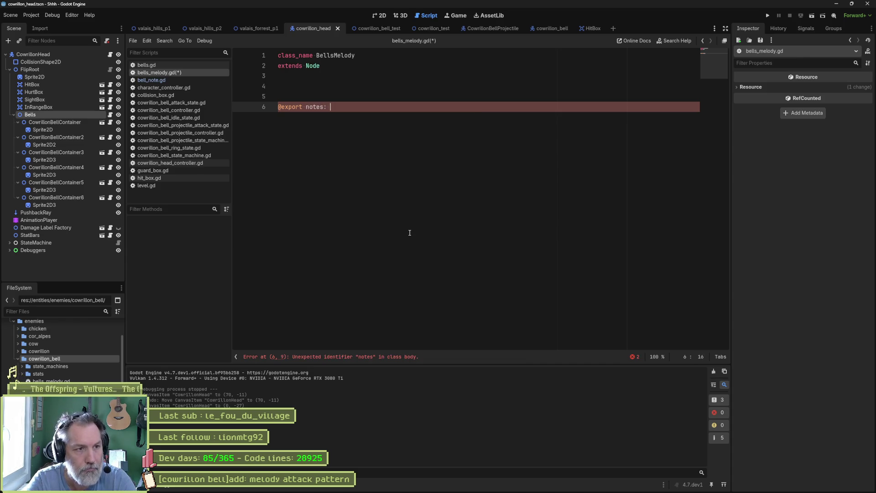
text([])
text(Bell)
text(Note)
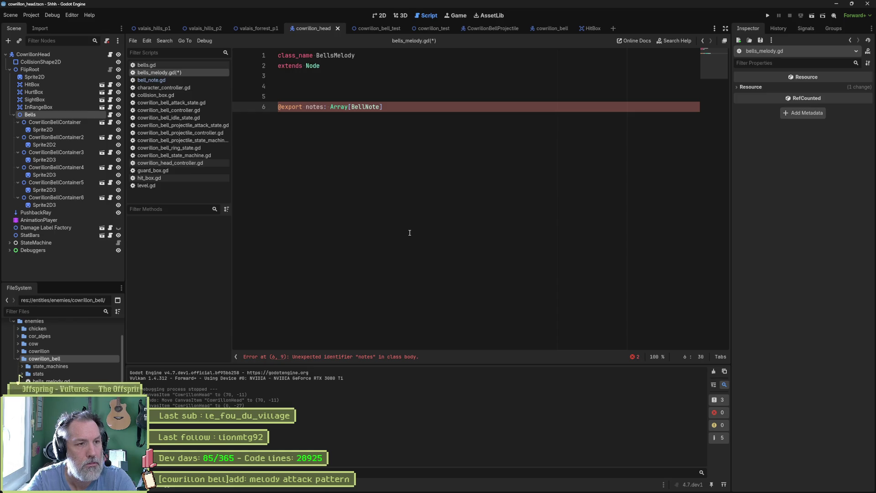
key(ctrl+Left)
key(ctrl+Left)
key(ctrl+Left)
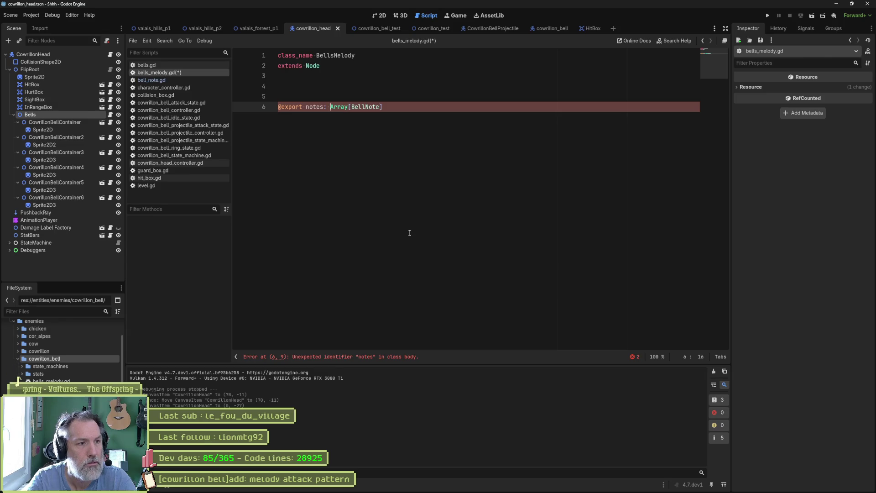
text(var)
key(ctrl+s)
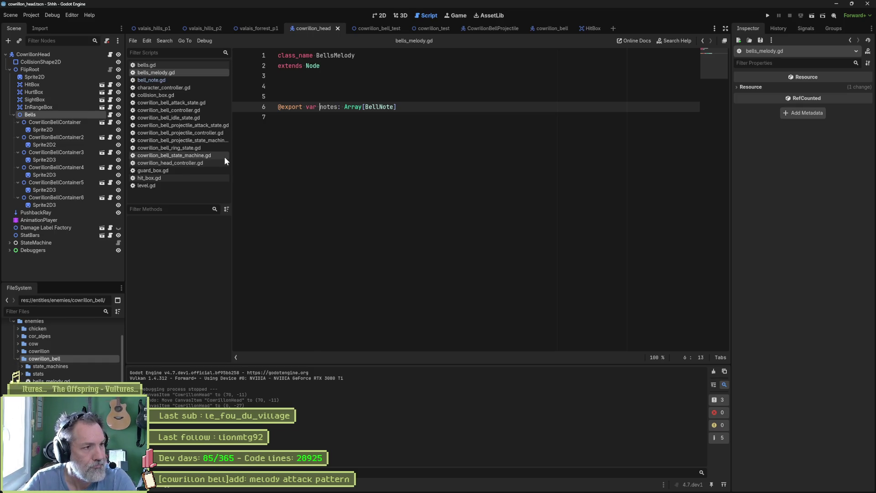
click(110, 115)
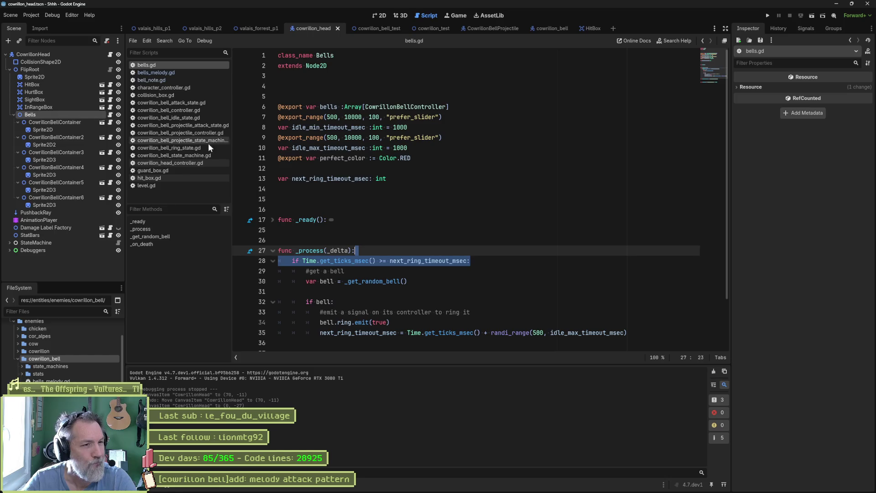
Close the unneeded open scripts, including the state machine and head controller.
middle_click(147, 87)
middle_click(147, 87)
middle_click(145, 86)
middle_click(145, 86)
middle_click(145, 85)
middle_click(145, 86)
middle_click(146, 86)
middle_click(146, 87)
middle_click(146, 87)
middle_click(146, 87)
middle_click(146, 87)
middle_click(146, 87)
middle_click(146, 87)
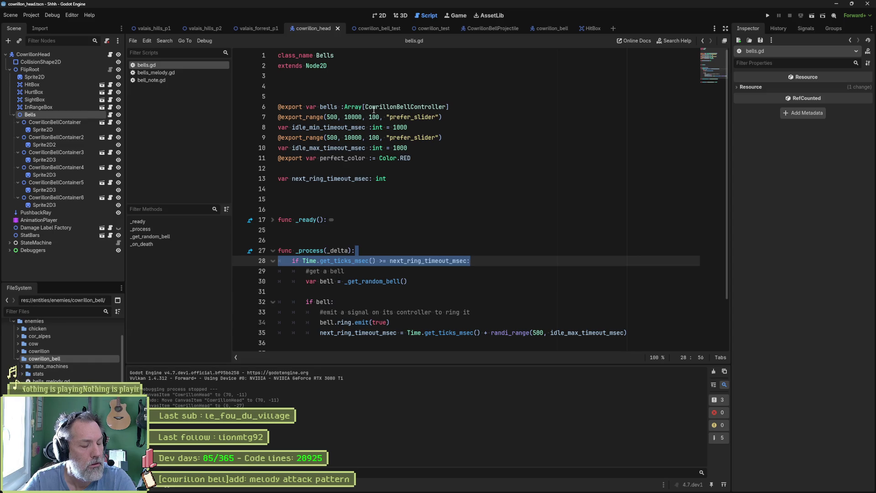
click(463, 103)
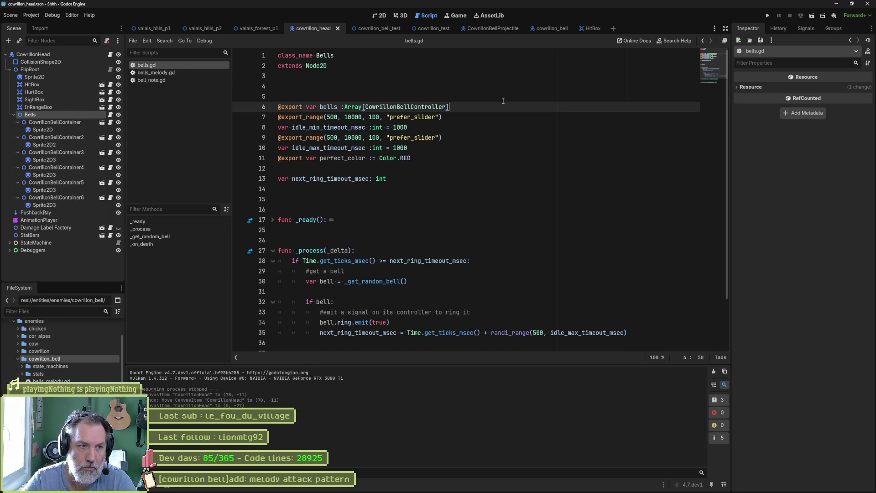
double_click(324, 107)
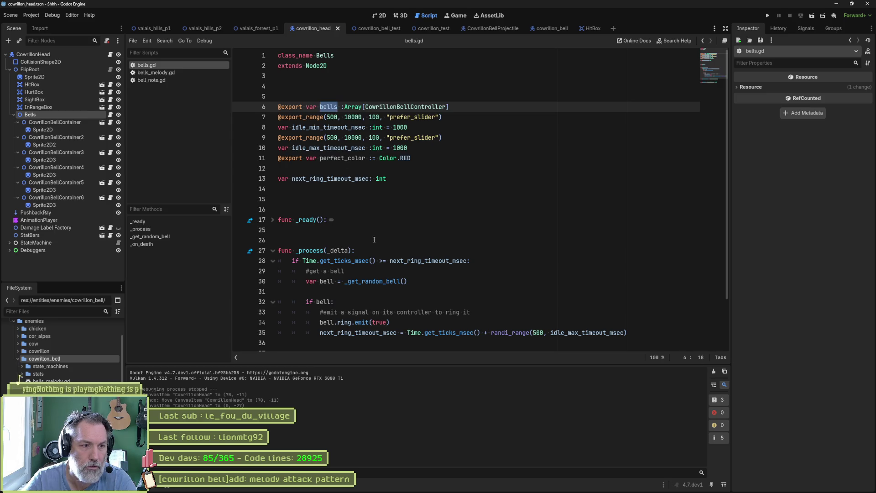
scroll(375, 240, down, 2)
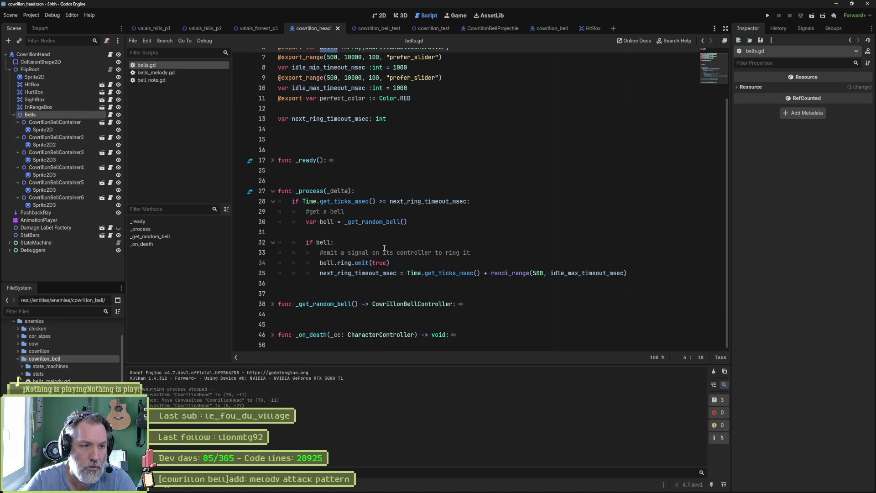
click(273, 161)
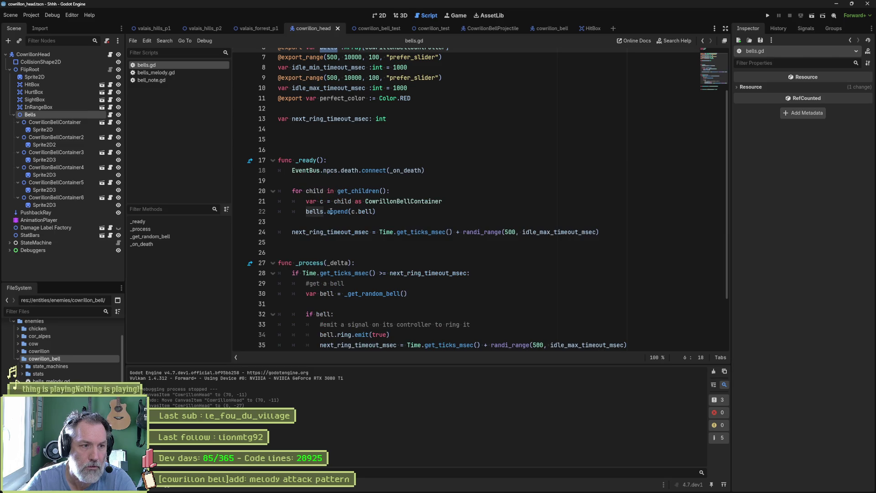
scroll(329, 212, up, 2)
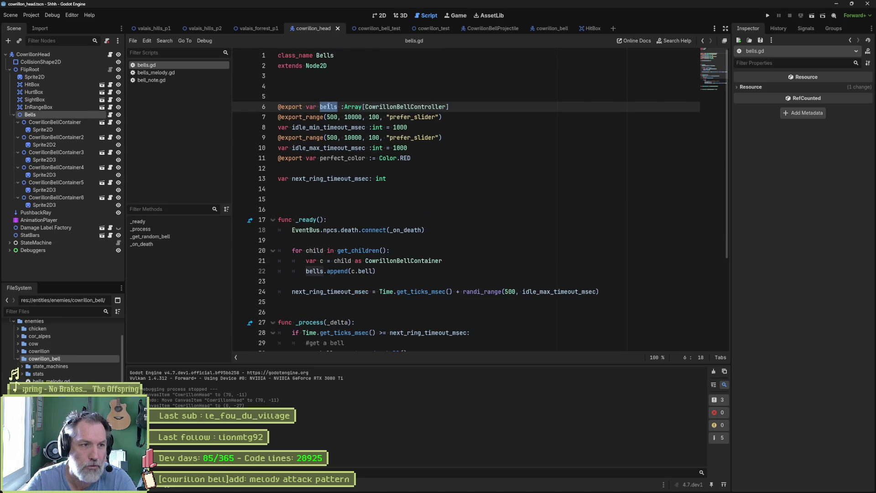
click(339, 99)
key(Return)
text(@export vasr )
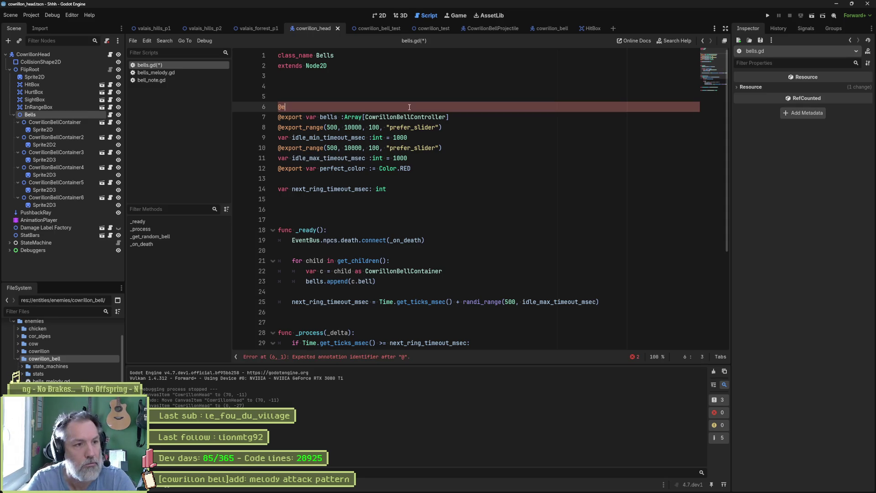
text(melody)
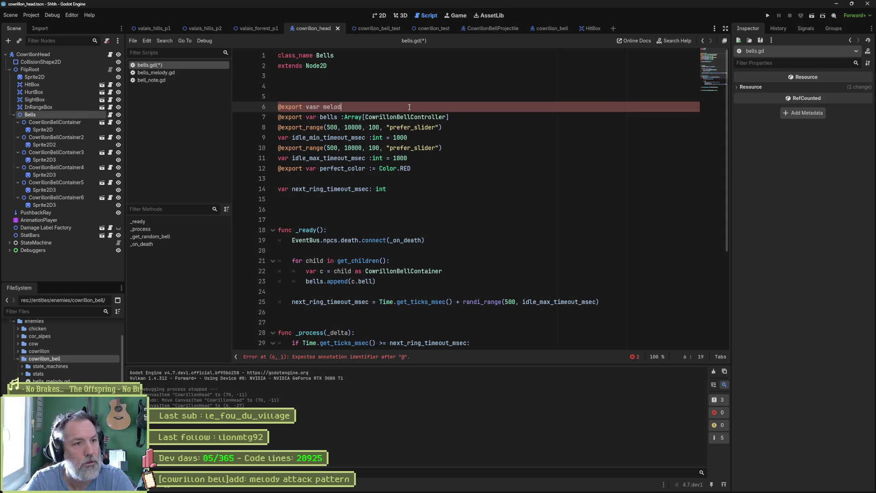
text(: )
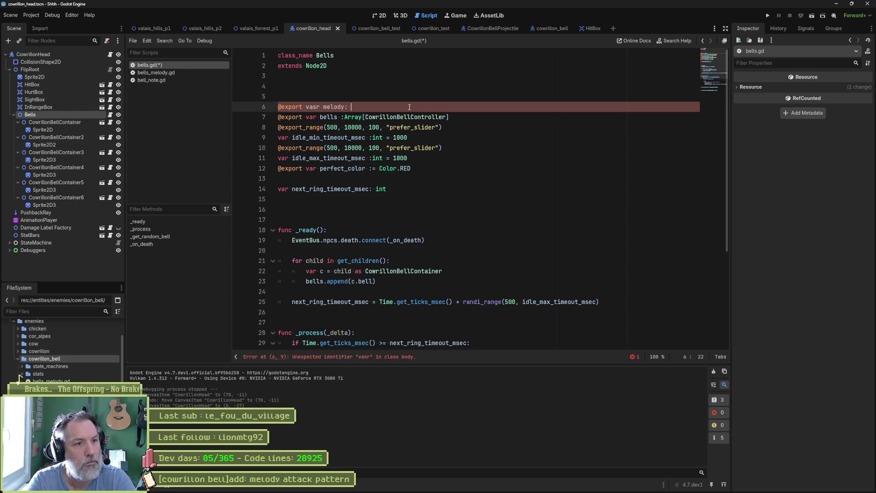
text(BellsM)
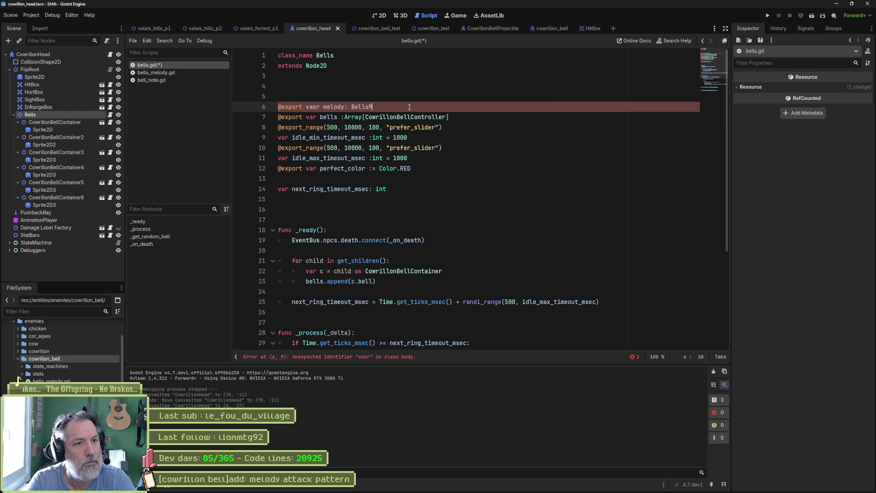
text(elod)
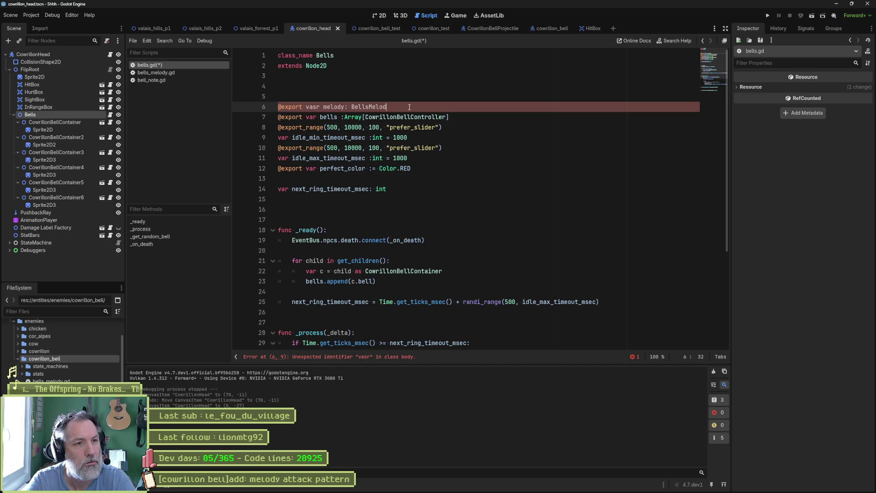
key(ctrl+Left)
key(Left)
key(Left)
key(BackSpace)
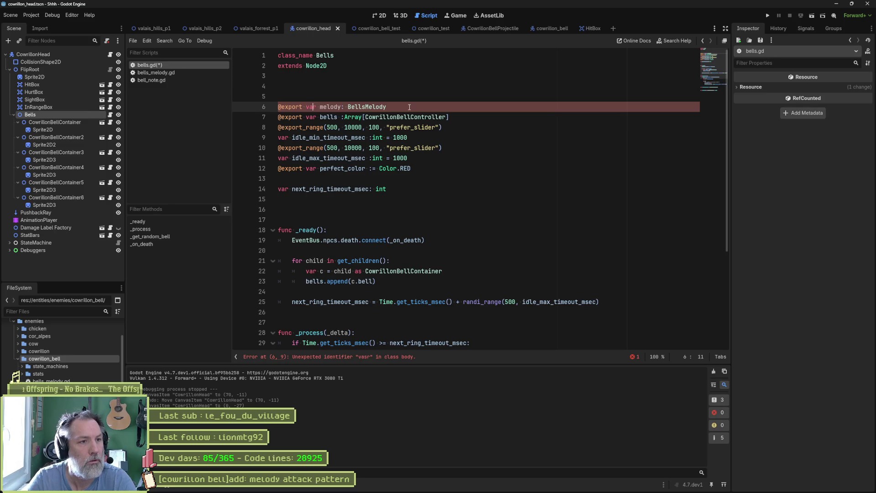
key(ctrl+s)
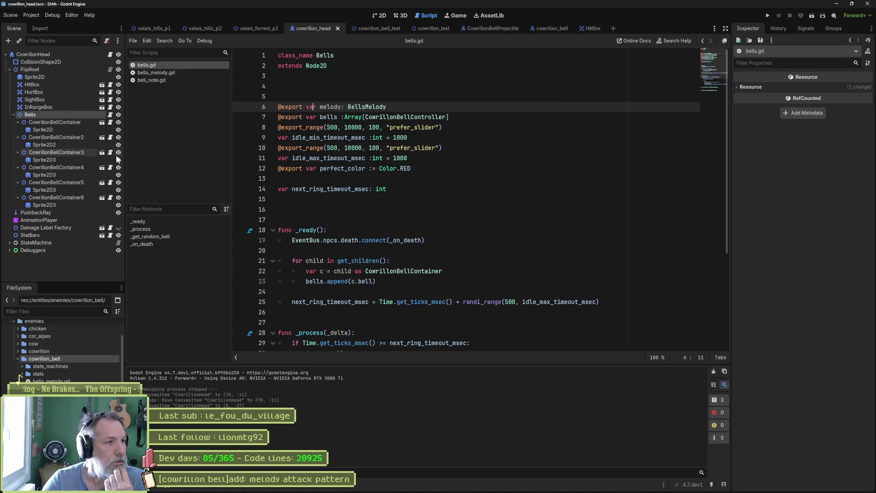
click(59, 115)
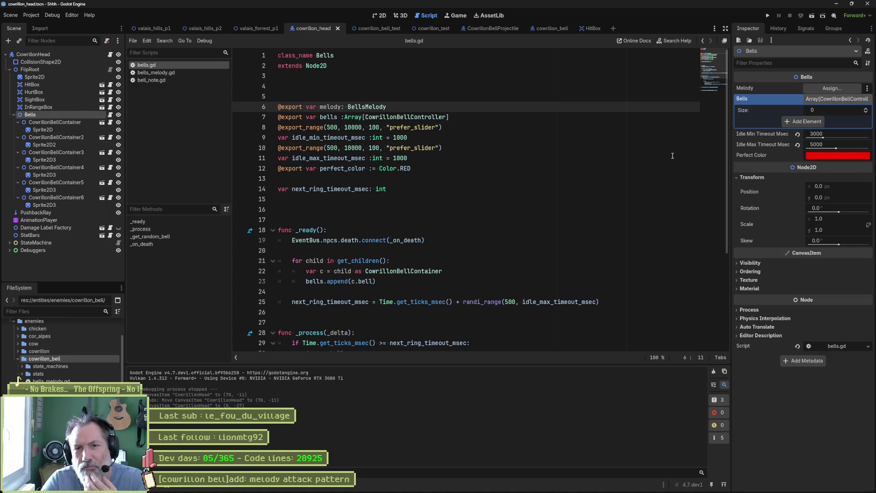
Try assigning a value to the Melody property, then cancel without choosing anything.
click(833, 88)
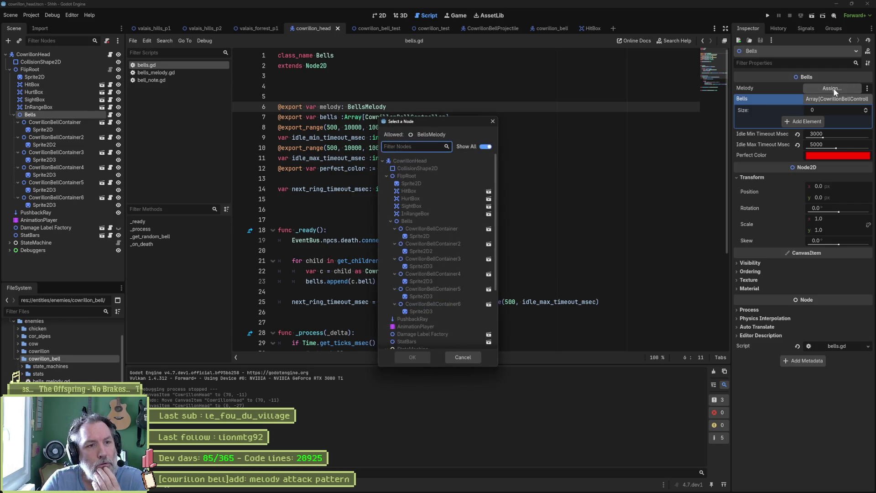
click(493, 121)
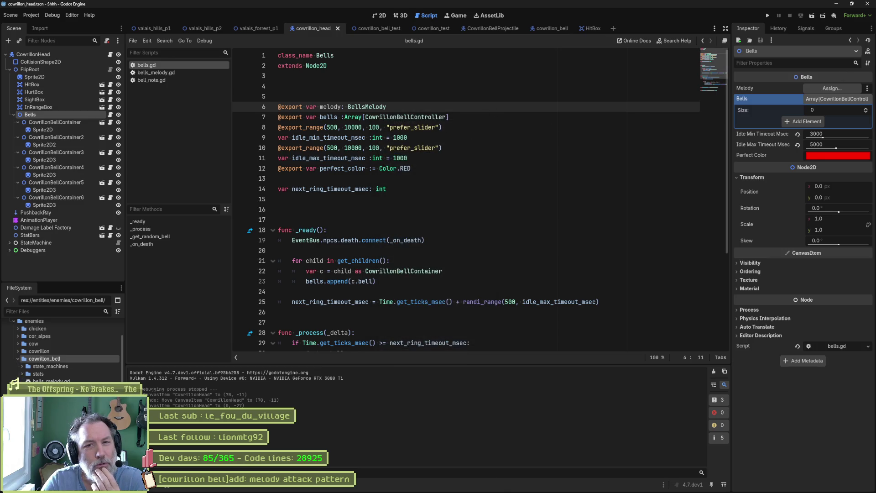
click(839, 99)
click(868, 89)
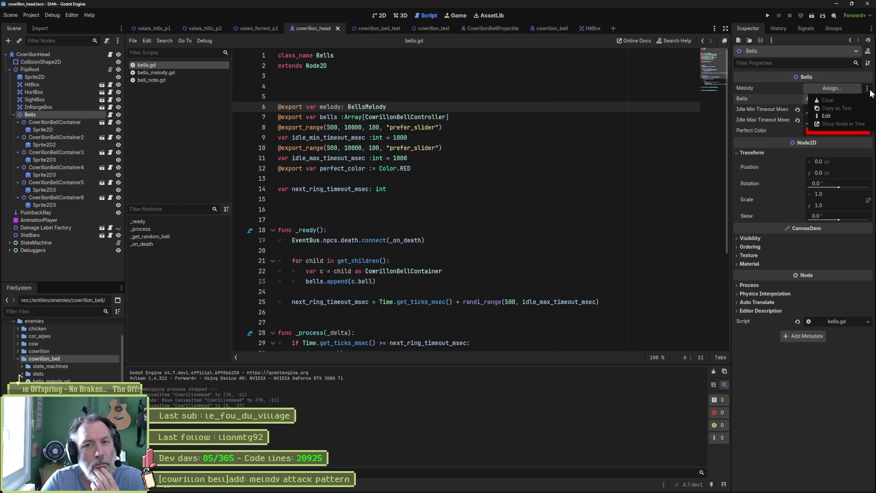
click(842, 116)
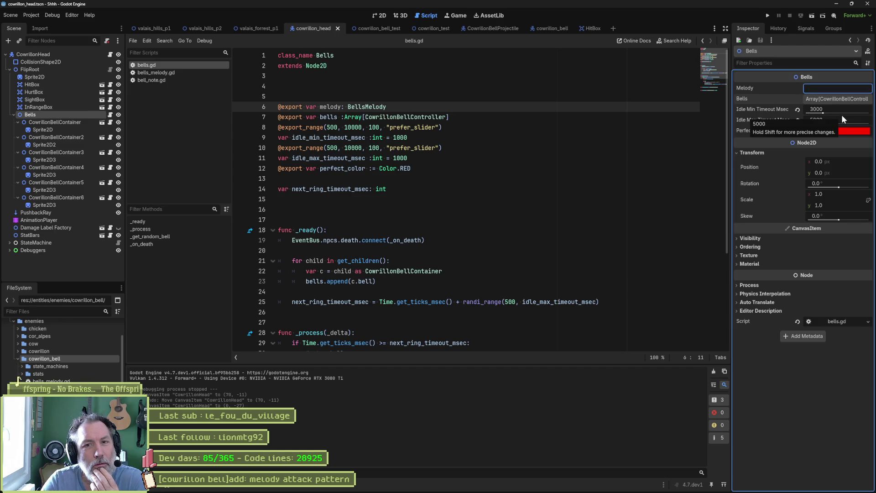
Expand the Bells array and switch to the bells_melody.gd script.
click(639, 97)
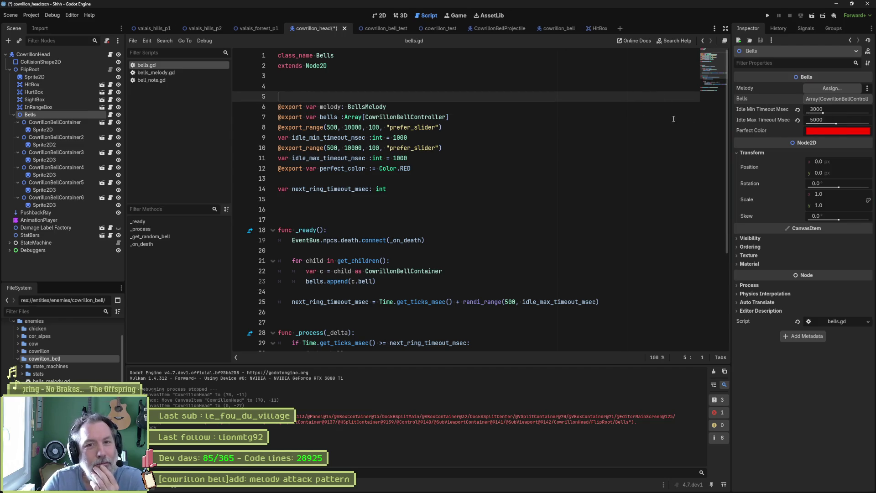
click(816, 99)
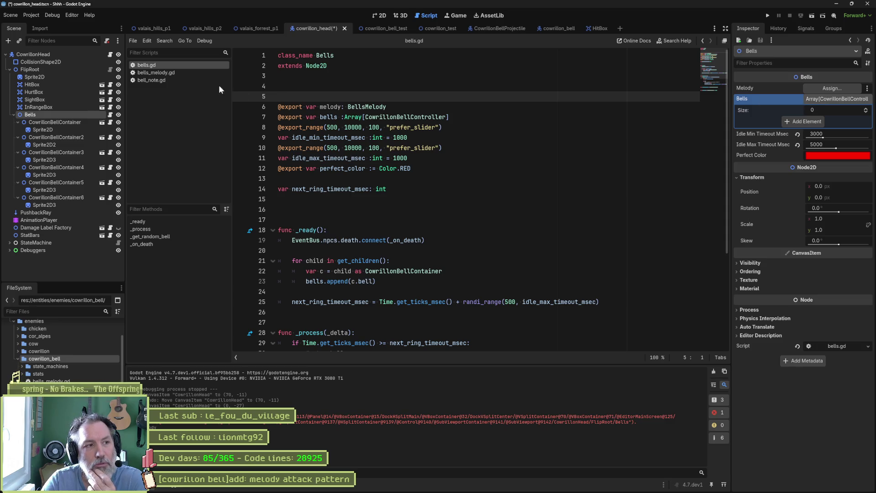
click(172, 72)
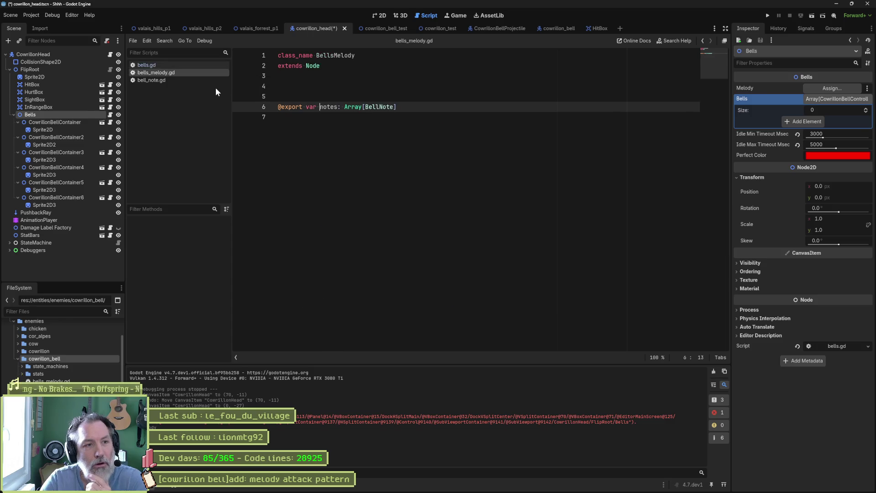
Copy the notes export line from bells_melody.gd over the melody line in bells.gd.
drag(398, 107, 273, 96)
key(ctrl+c)
click(174, 65)
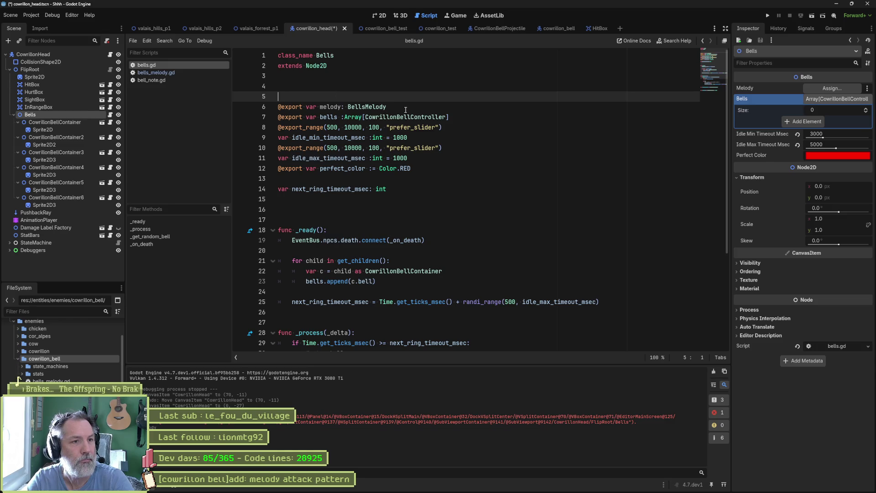
drag(388, 107, 407, 100)
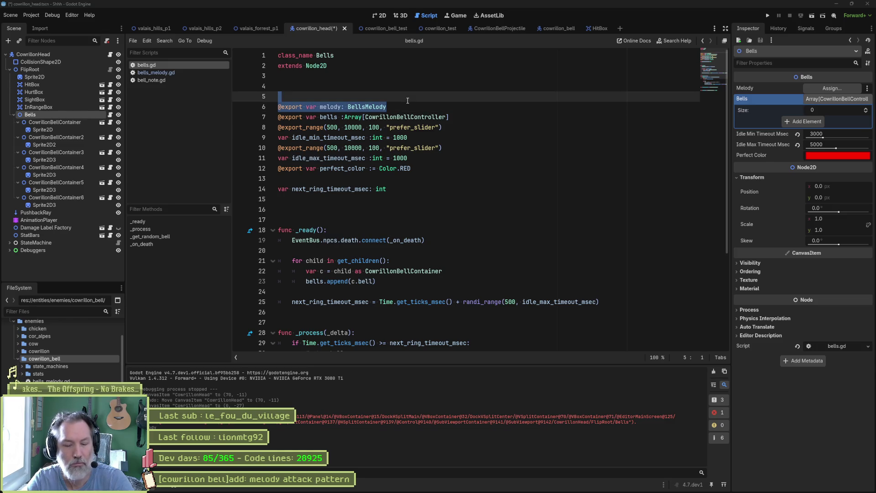
click(160, 72)
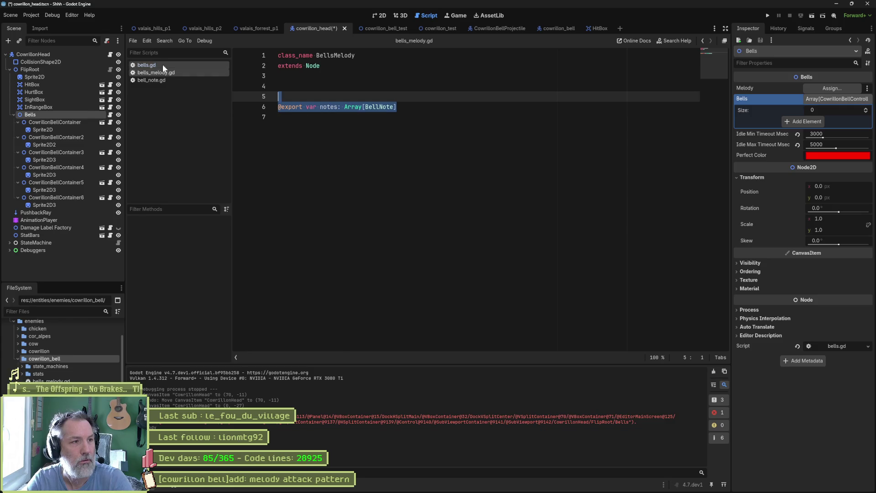
click(163, 64)
key(ctrl+v)
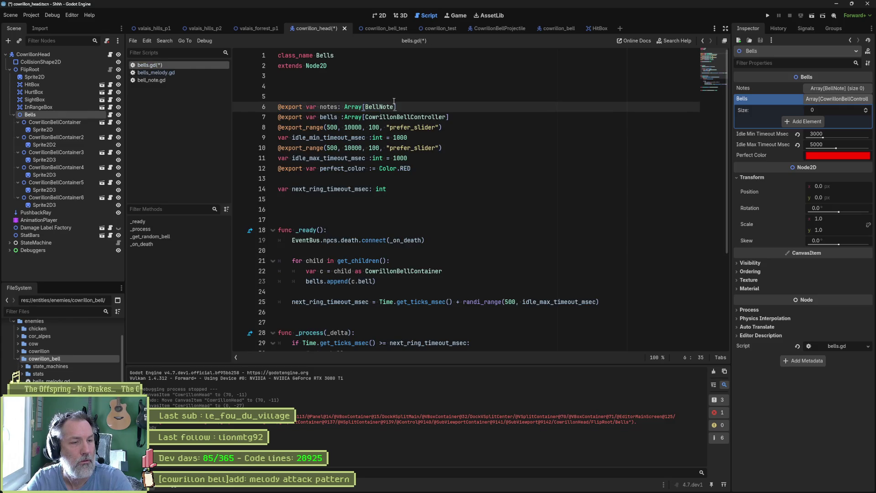
Rename the pasted variable from notes to melody and save bells.gd.
double_click(333, 107)
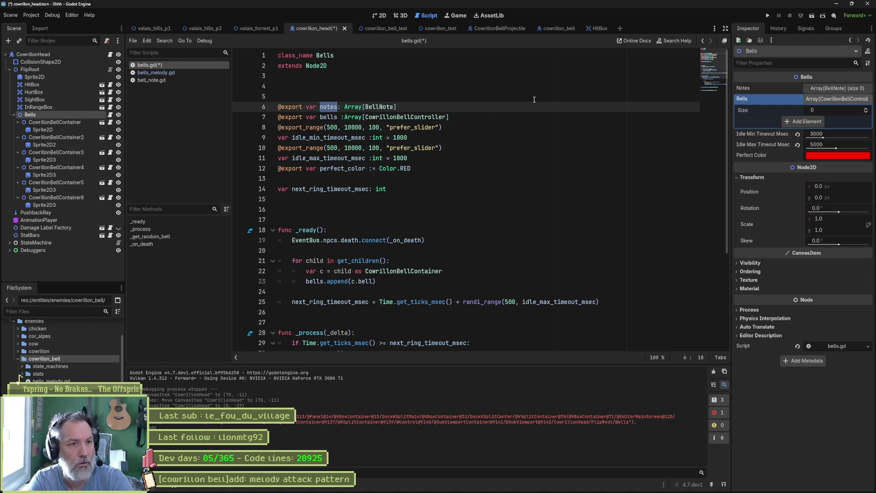
text(melody)
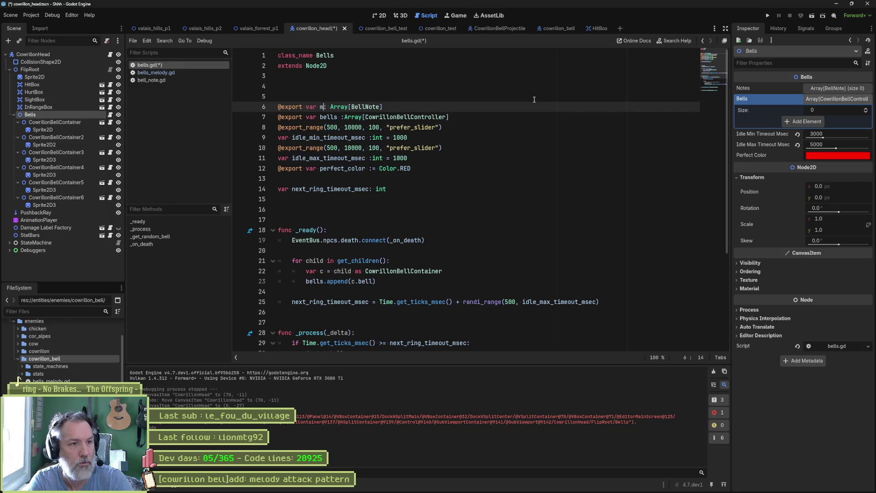
key(ctrl+s)
click(837, 88)
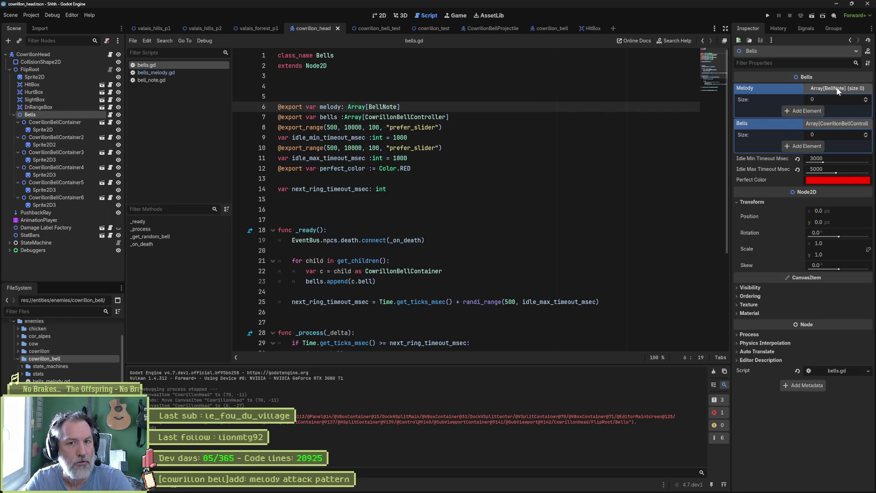
Add one empty Melody element, cancel the assignment, and jump to bell_note.gd via BellNote.
click(815, 111)
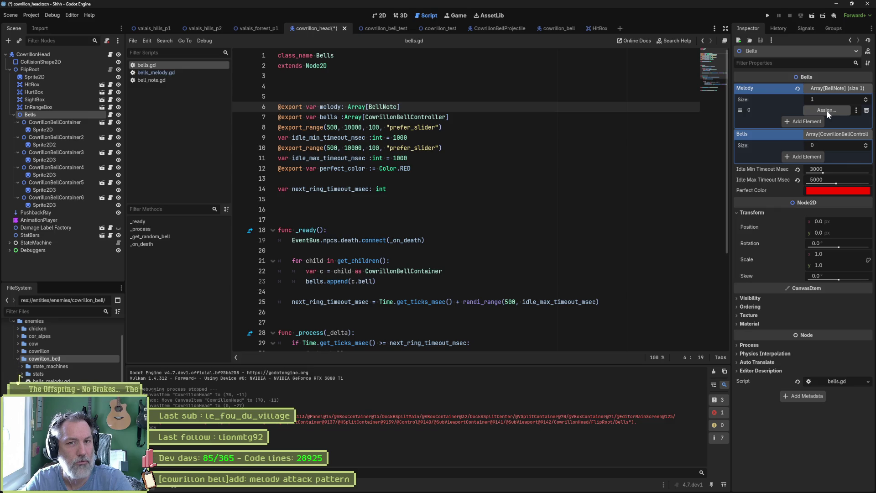
click(826, 111)
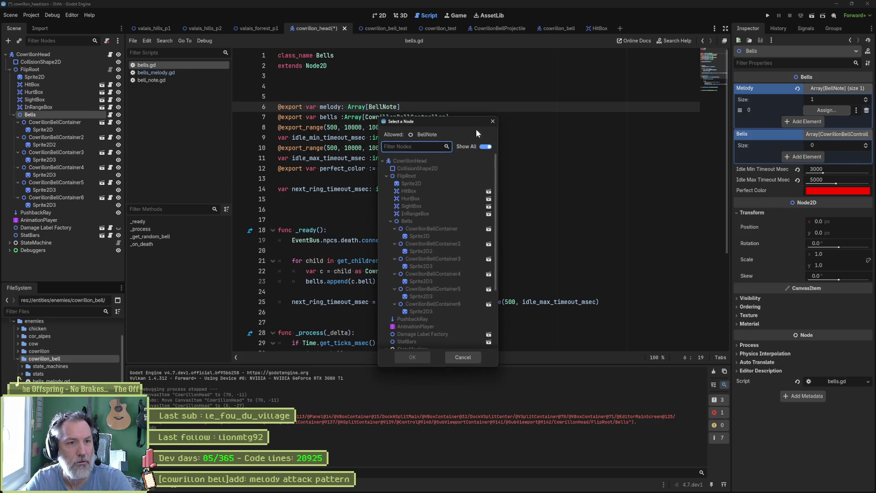
click(493, 121)
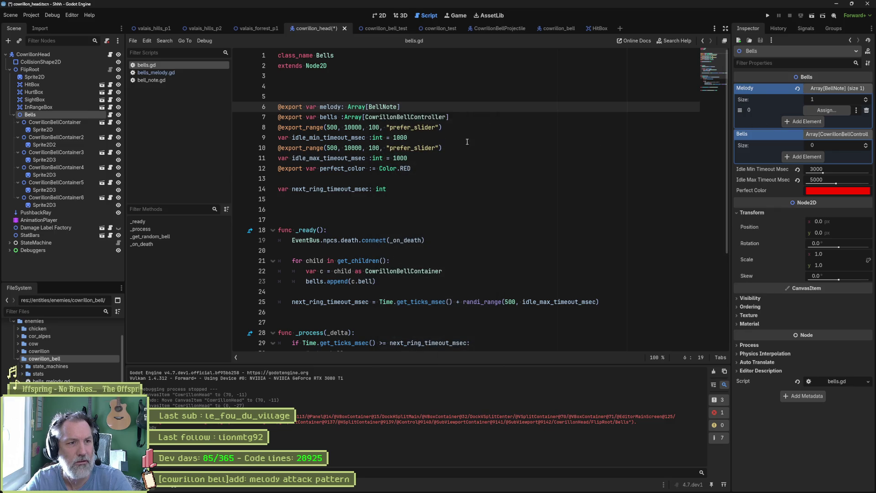
double_click(393, 107)
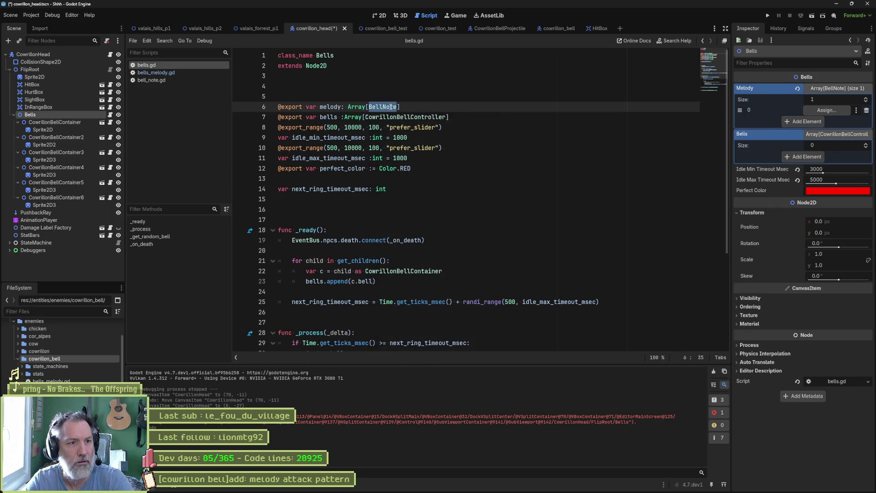
ctrl+click(388, 107)
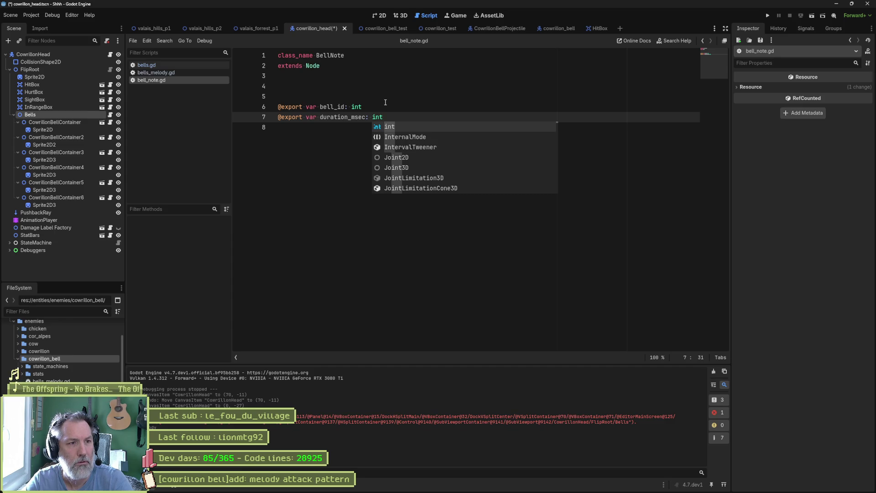
shift+click(385, 101)
key(ctrl+shift+d)
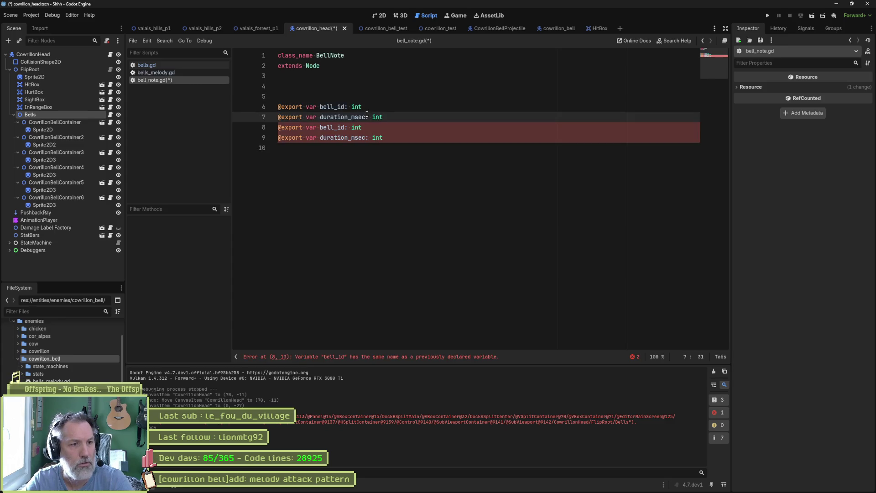
key(ctrl+z)
key(ctrl+z)
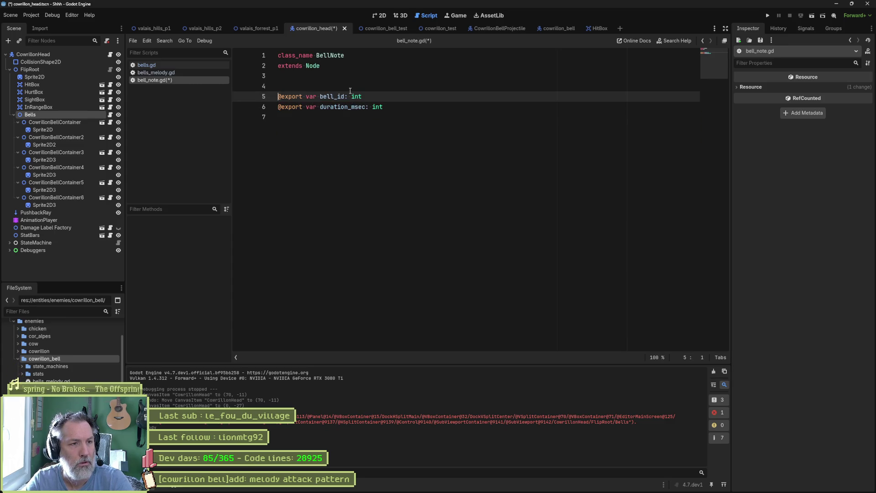
key(Return)
key(Up)
text(@export var)
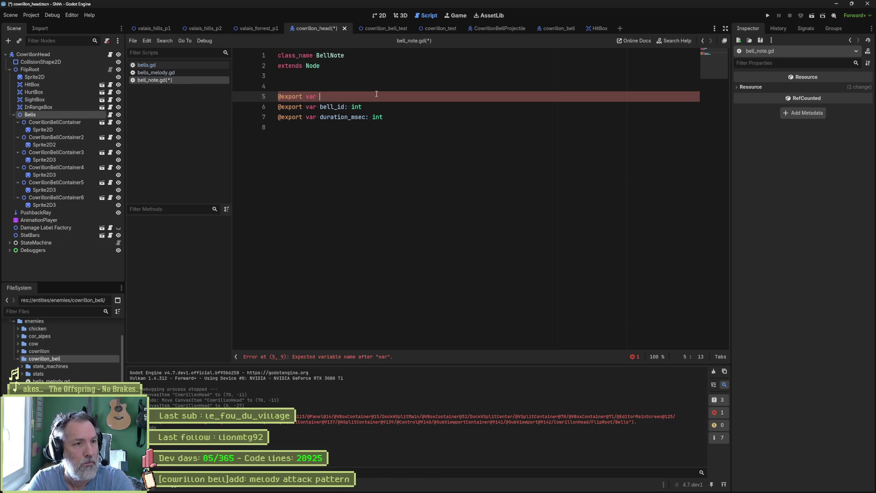
text(note)
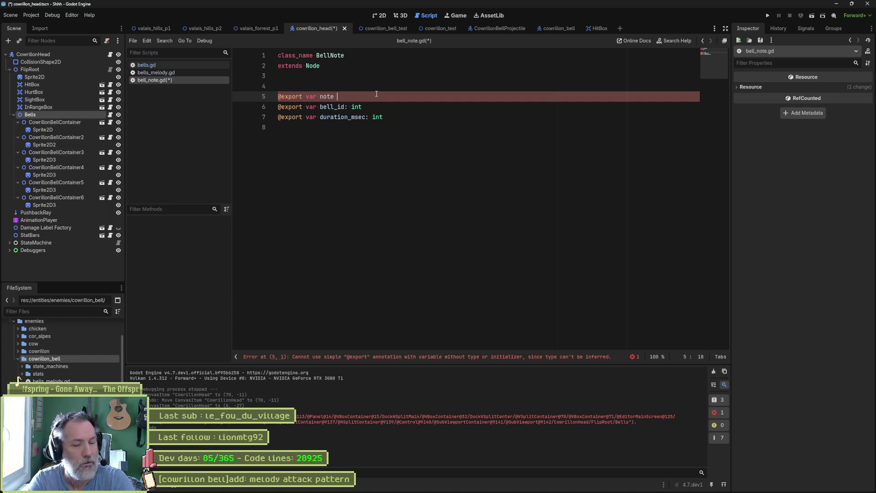
text( = )
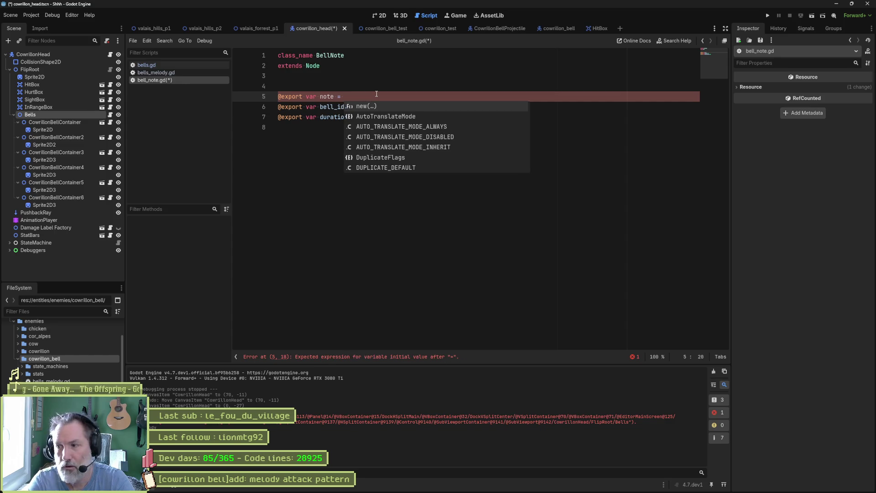
text({)
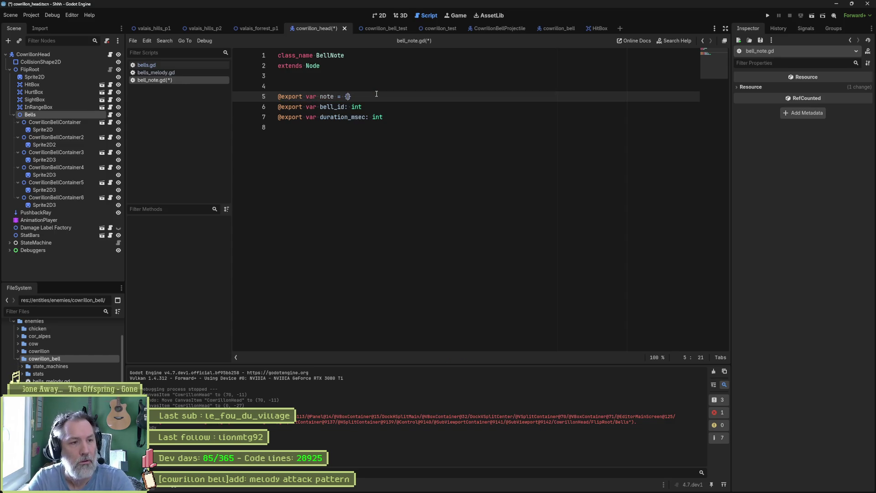
key(Delete)
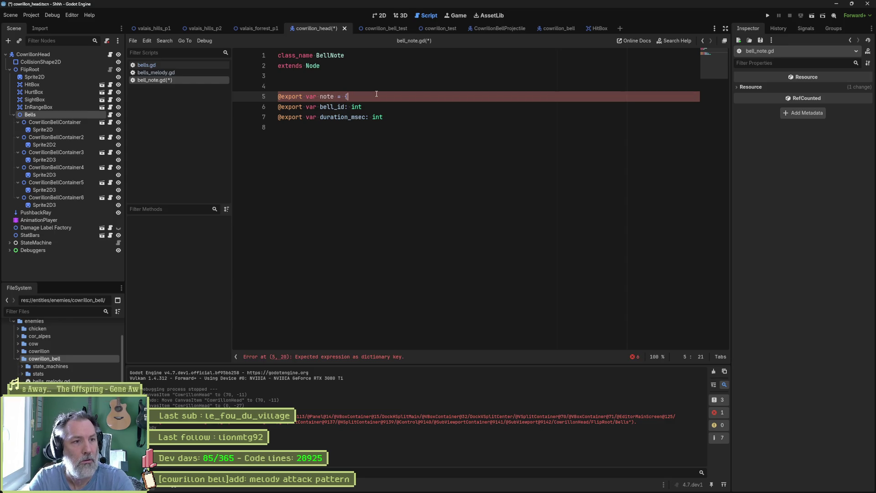
text(})
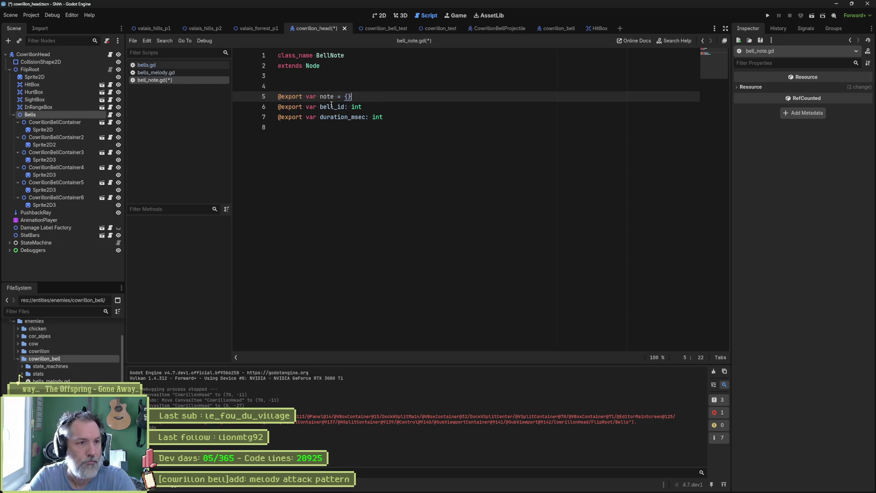
Copy the bell_id and duration_msec declarations into the note dictionary braces.
double_click(319, 107)
alt+double_click(328, 118)
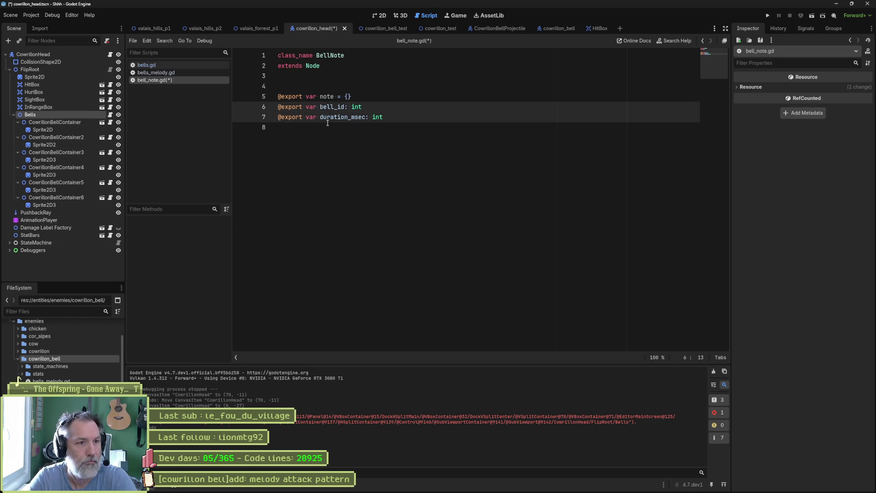
key(shift+End)
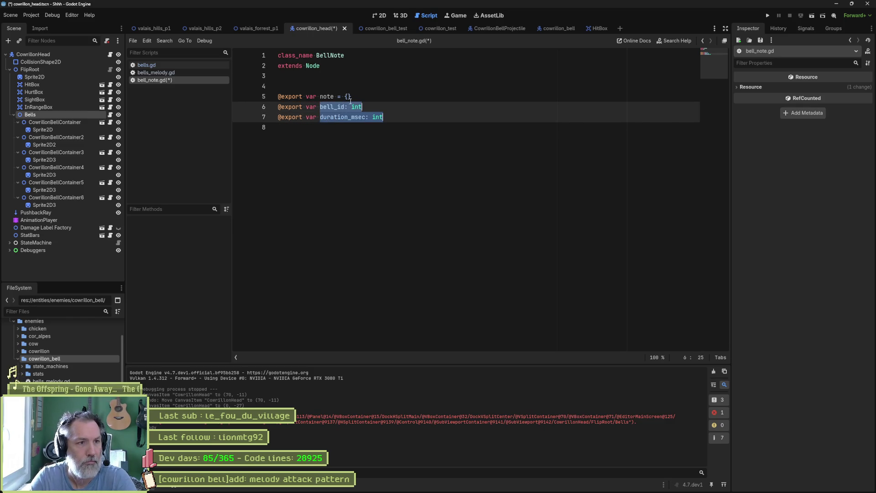
key(ctrl+c)
click(347, 97)
key(Return)
key(ctrl+v)
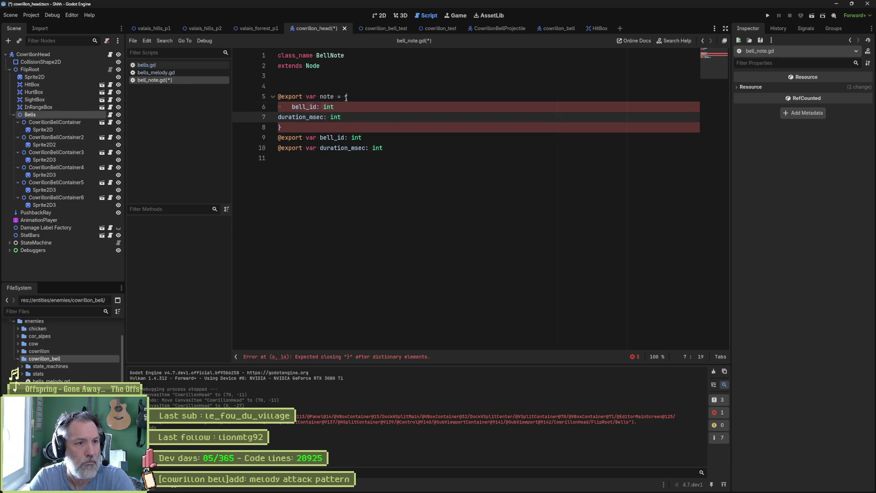
Add a comma after bell_id, indent duration_msec, and strip the int types from both entries.
key(Up)
text(,)
key(Escape)
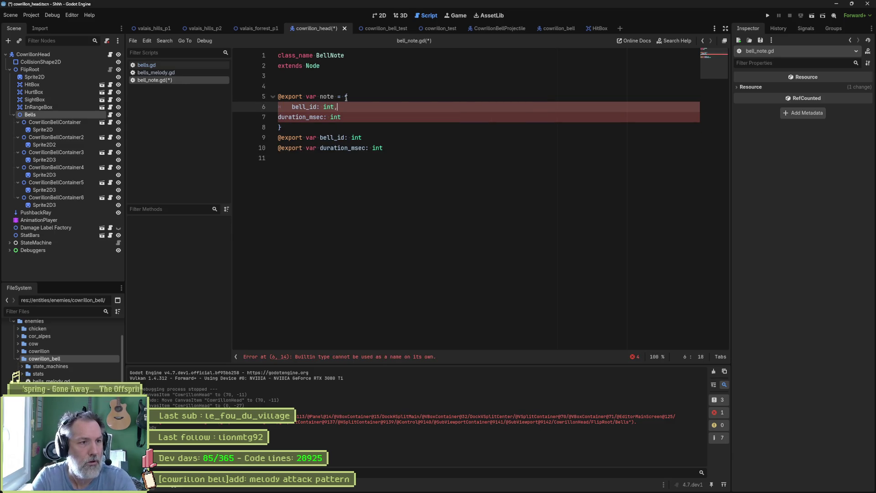
key(BackSpace)
key(BackSpace)
key(BackSpace)
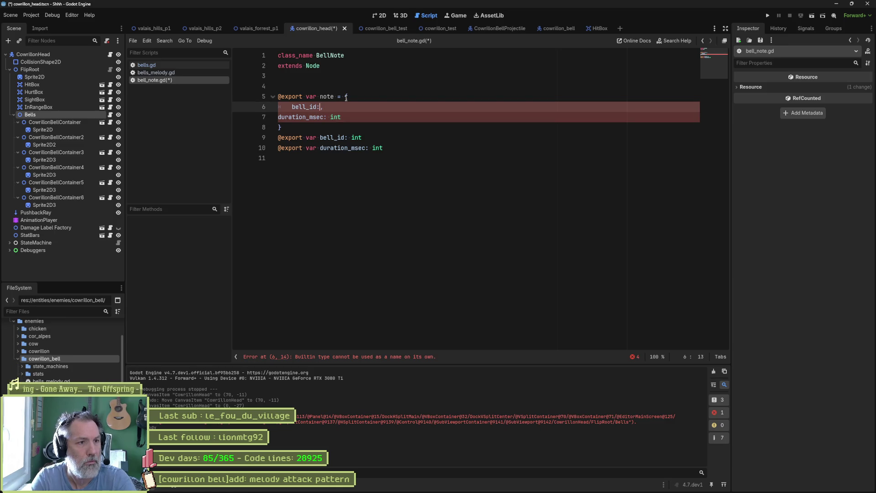
key(Down)
key(Tab)
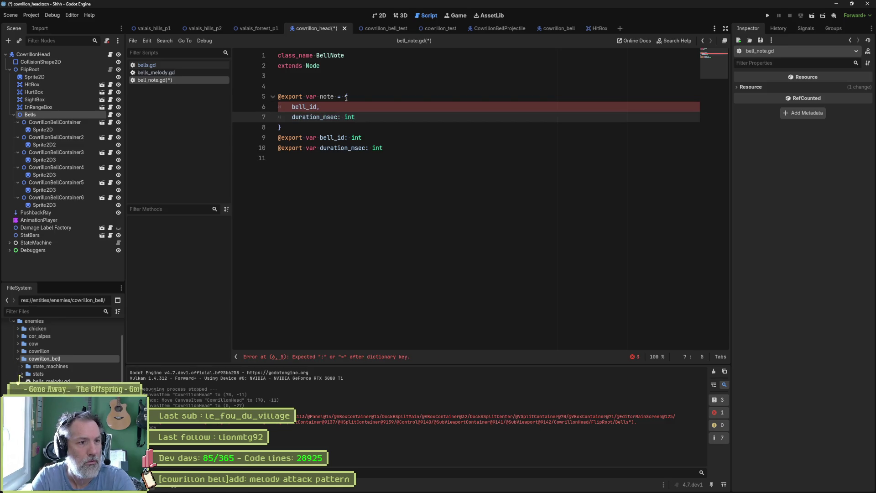
key(End)
key(BackSpace)
key(BackSpace)
key(BackSpace)
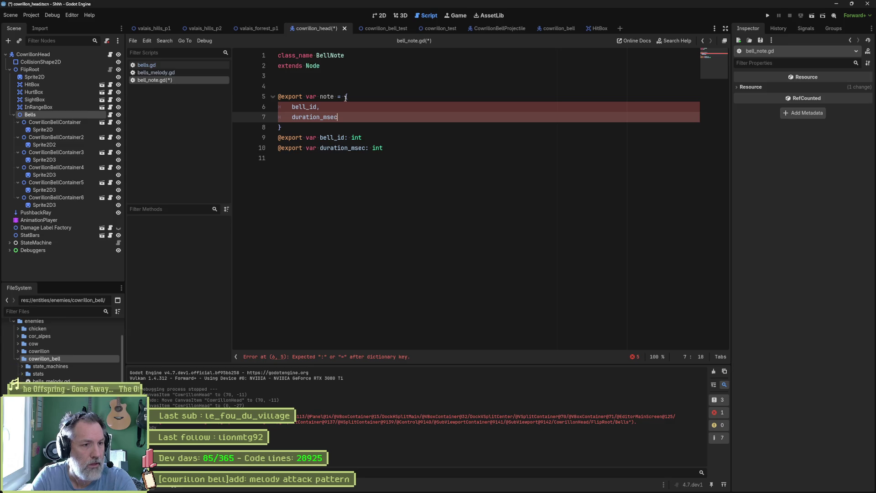
Try prefixing the note brace with Dictionary via autocomplete, then delete it again.
click(345, 96)
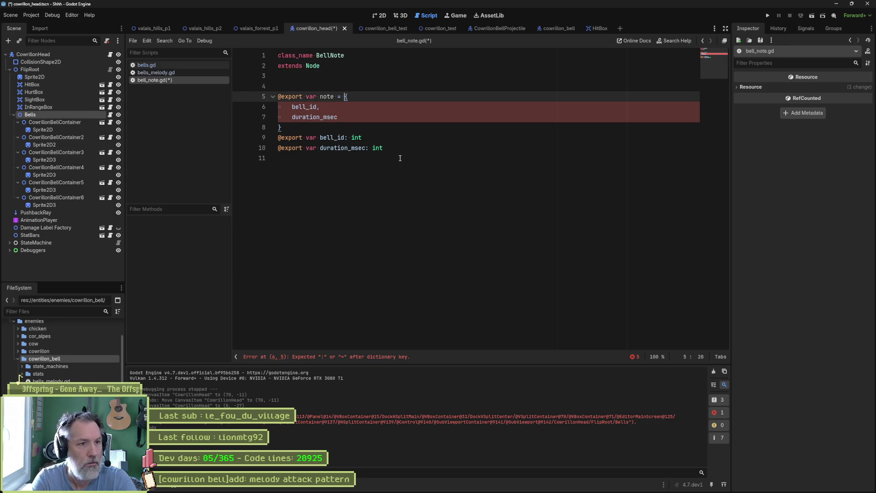
text(di)
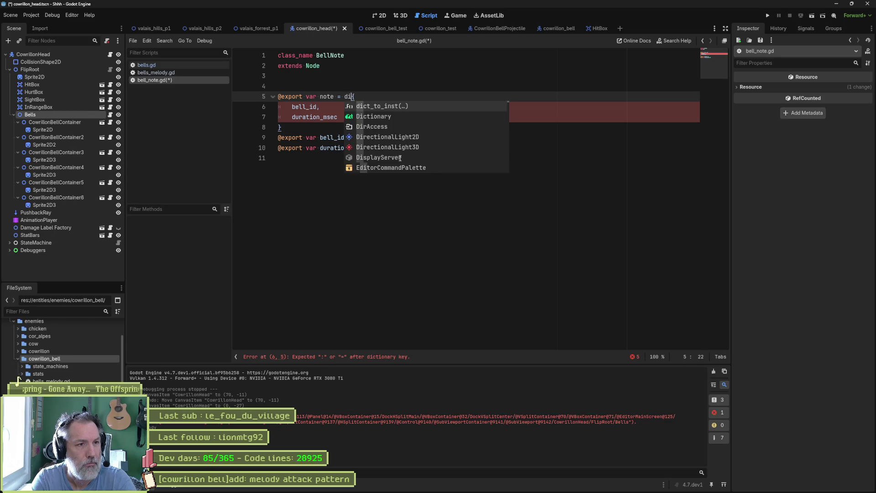
key(Down)
key(Return)
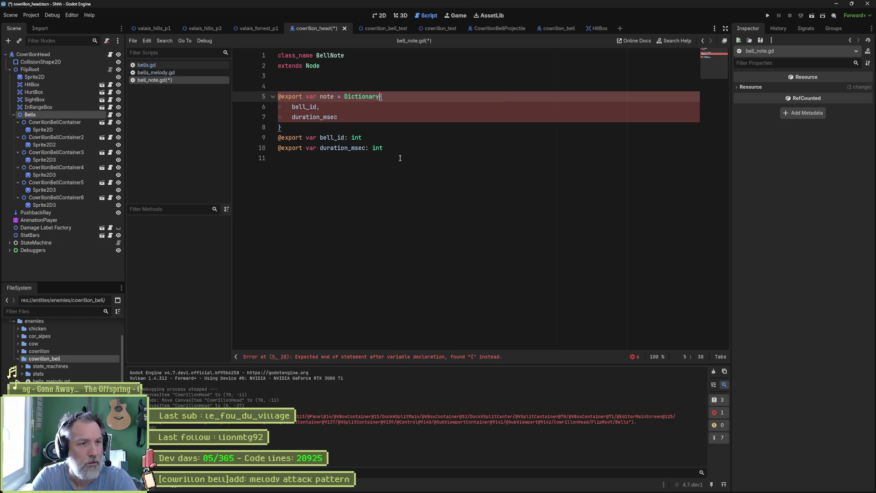
key(ctrl+BackSpace)
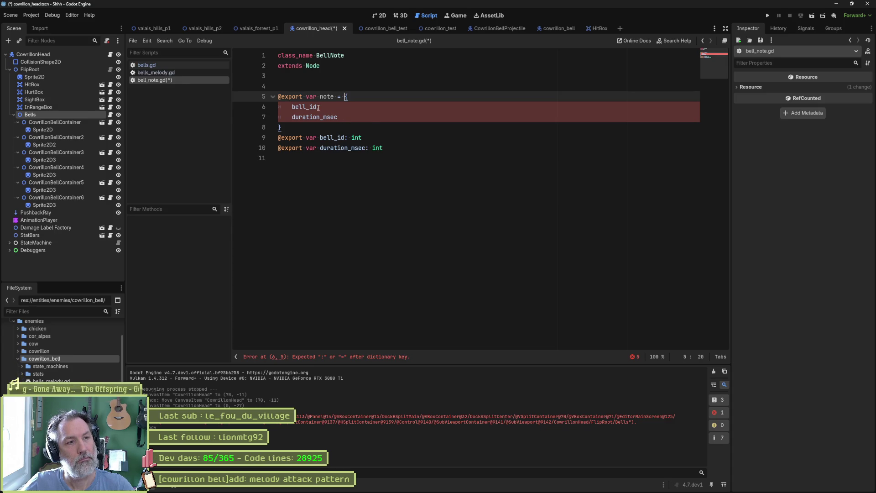
Bring up the ChatGPT conversation about GDScript's ternary operator.
mouse_move(318, 107)
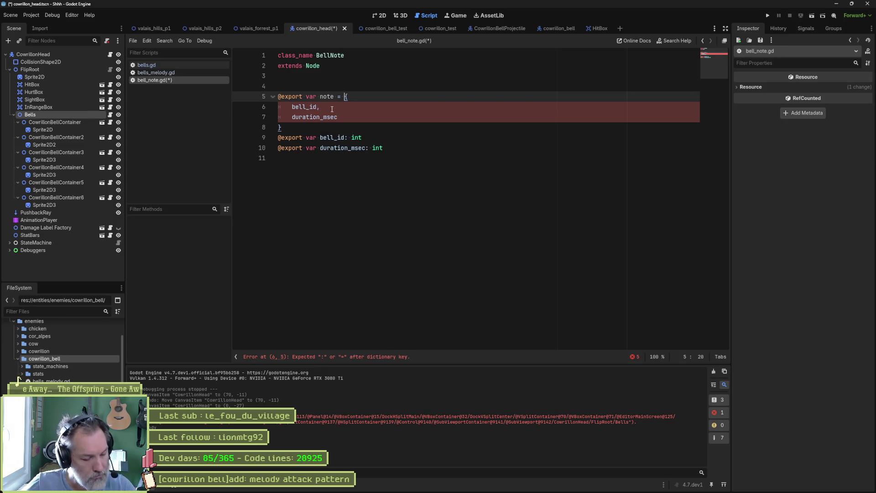
mouse_move(462, 469)
click(356, 484)
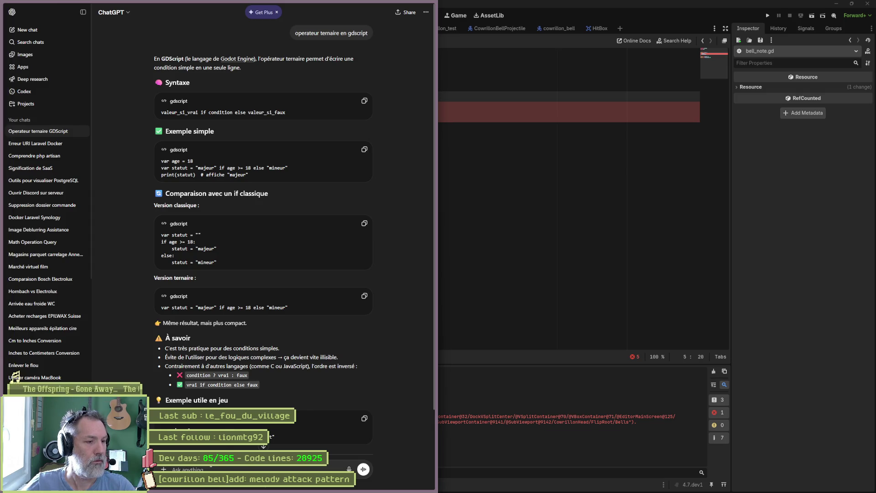
Ask ChatGPT 'dictionnaire en gdscript' and select the example dictionary code from its answer.
text(didtionnaire en gdscrip)
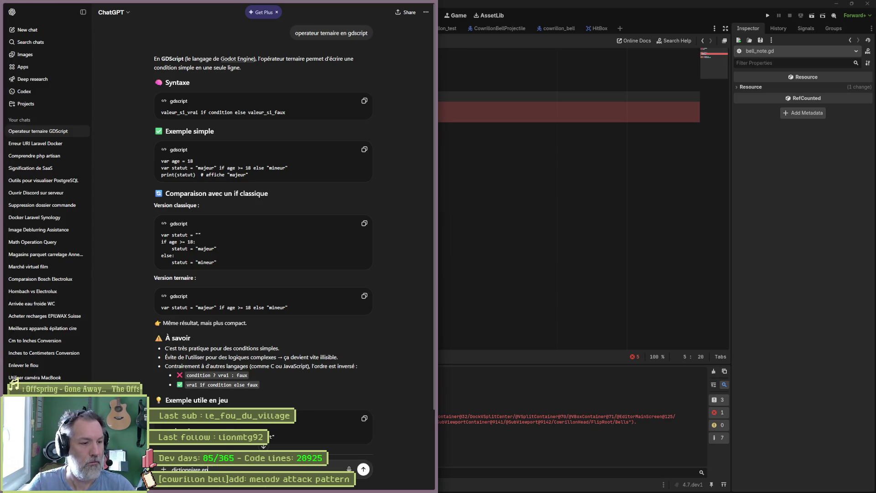
text(y)
key(Return)
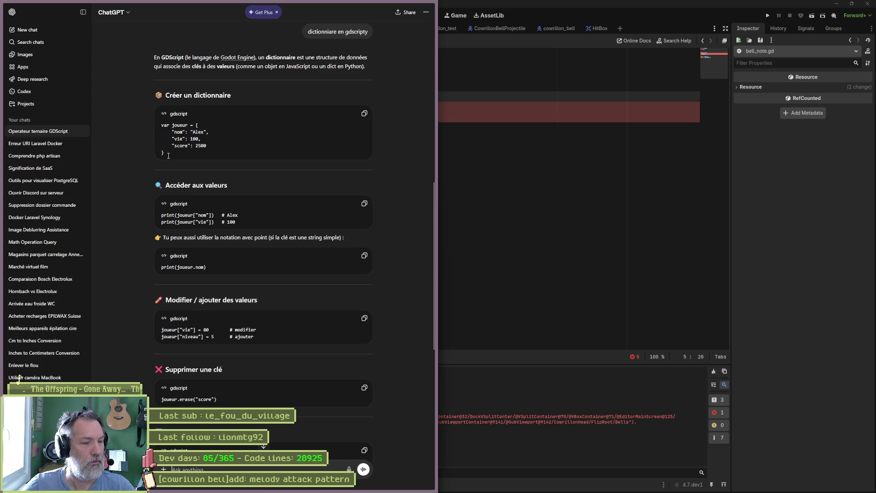
drag(166, 154, 168, 113)
click(513, 148)
Paste the example dictionary code and wrap bell_id and duration_msec in quotes.
click(398, 126)
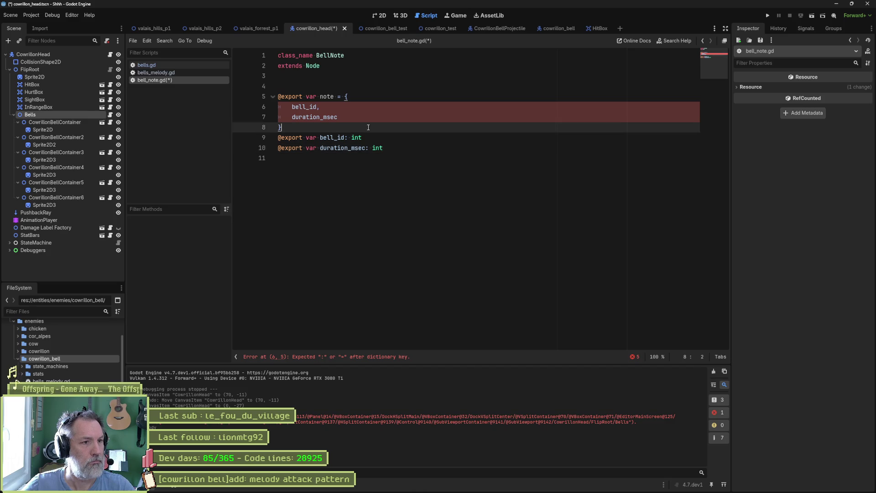
key(ctrl+v)
click(321, 107)
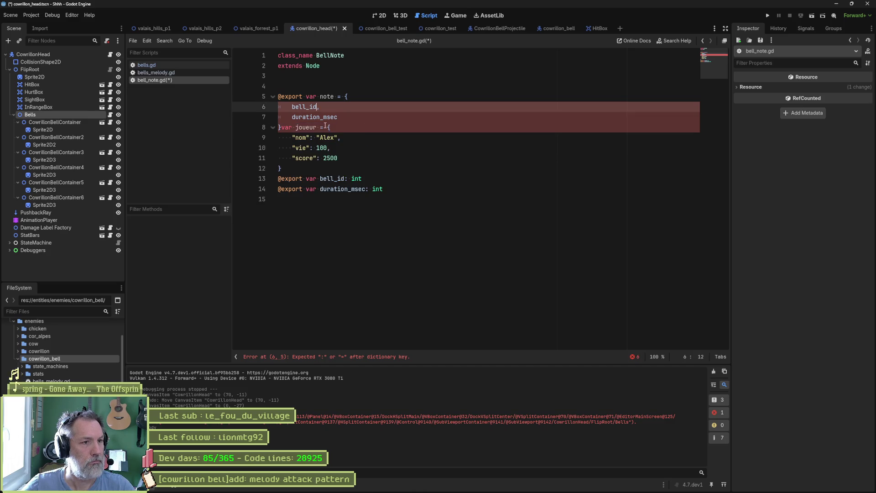
double_click(300, 107)
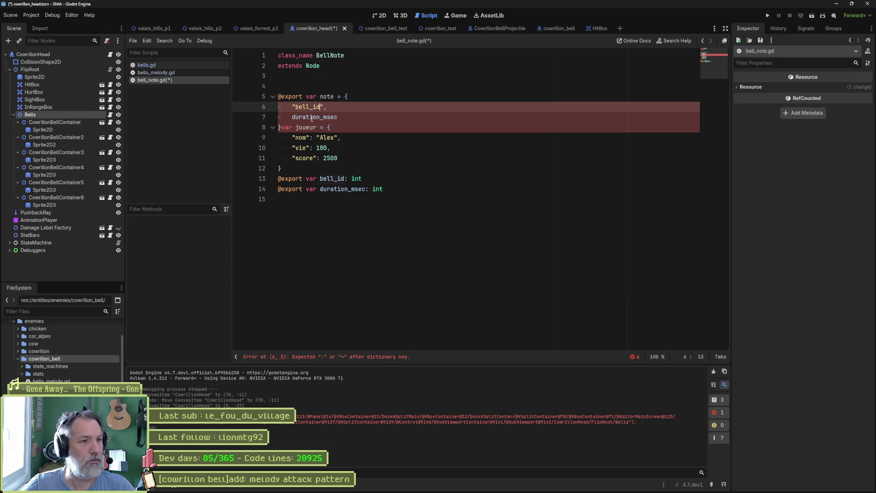
text(")
double_click(312, 118)
text(")
Give both keys a value of 0: "bell_id": 0, and "duration_msec": 0.
click(325, 106)
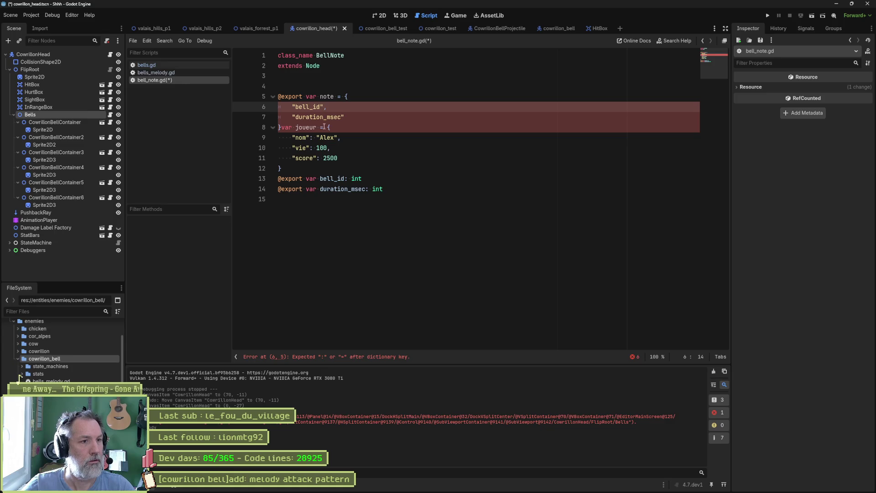
key(shift+alt+Down)
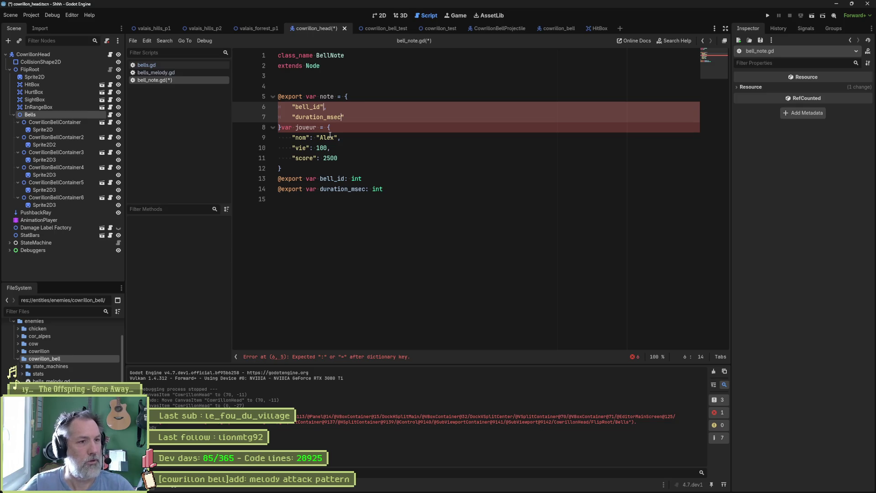
click(325, 106)
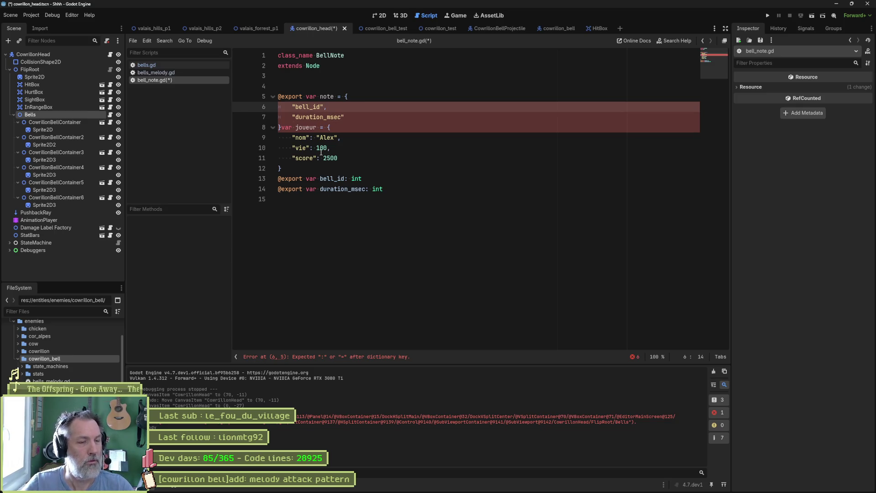
text(0,)
key(Down)
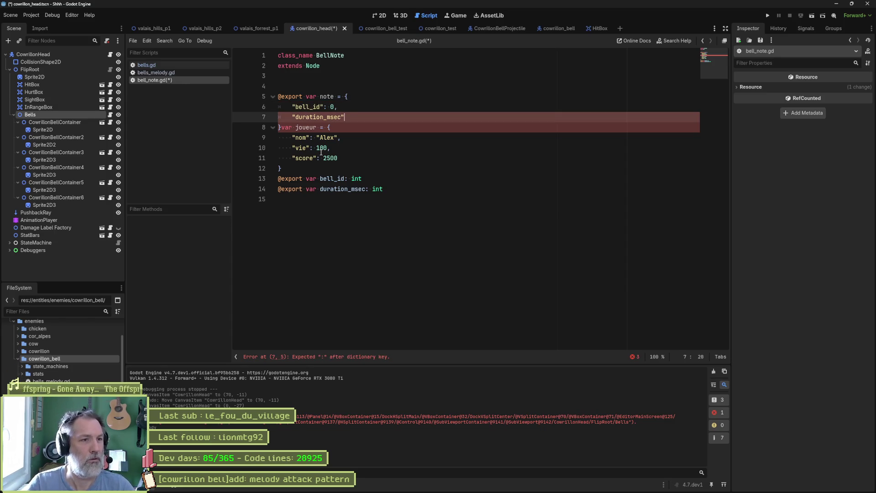
text(: 0)
key(Down)
key(Down)
key(Up)
key(Home)
key(shift+Down)
key(shift+Down)
key(shift+Down)
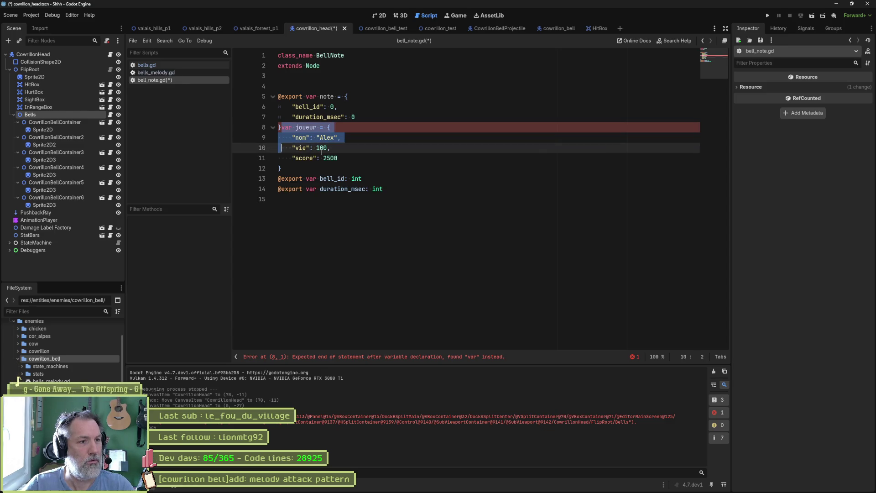
key(BackSpace)
key(ctrl+s)
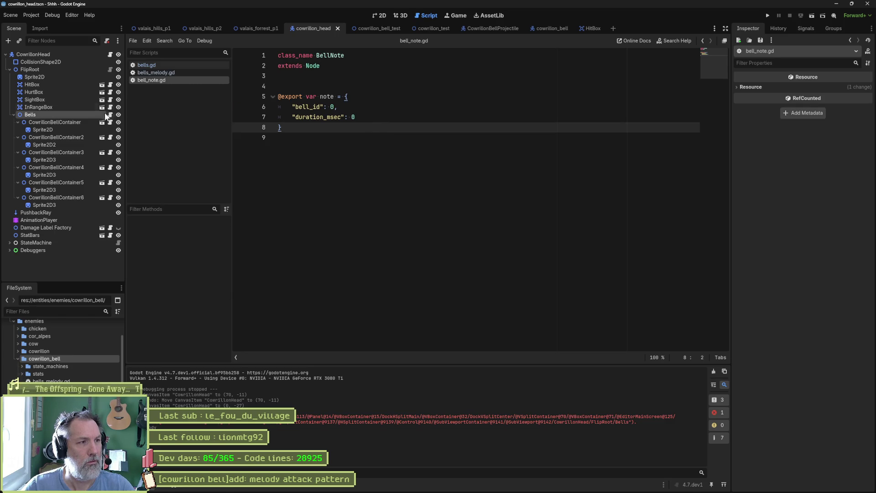
click(71, 114)
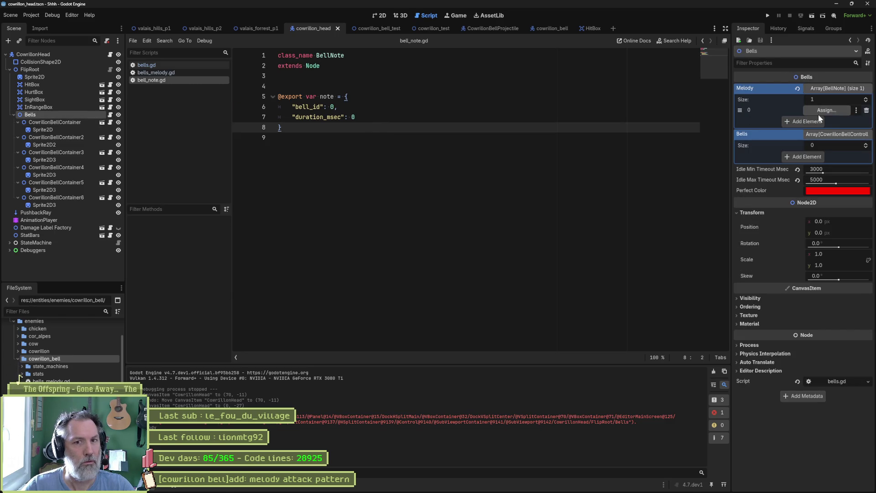
Experiment with Melody array elements, then remove them all so the array is empty.
click(812, 120)
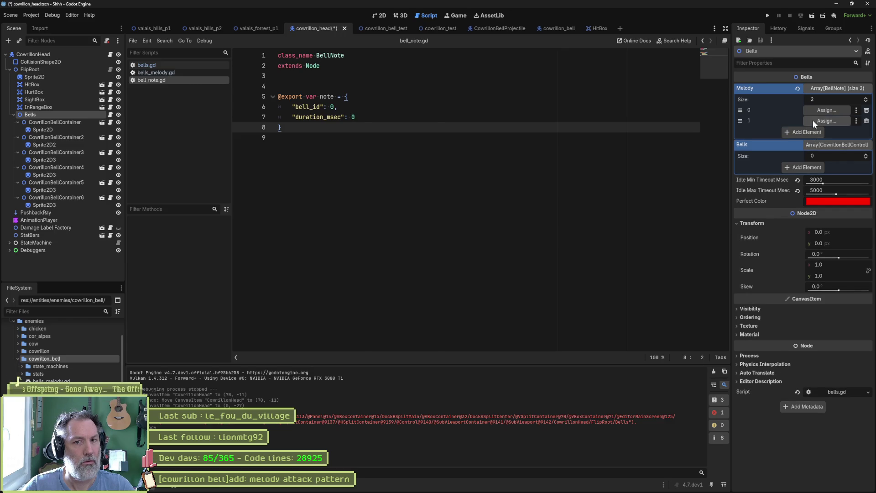
click(828, 111)
click(492, 121)
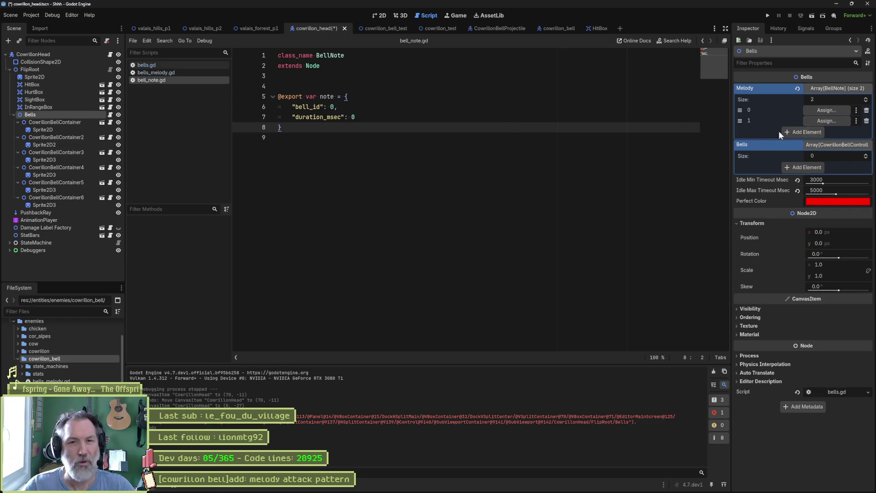
click(866, 110)
click(866, 110)
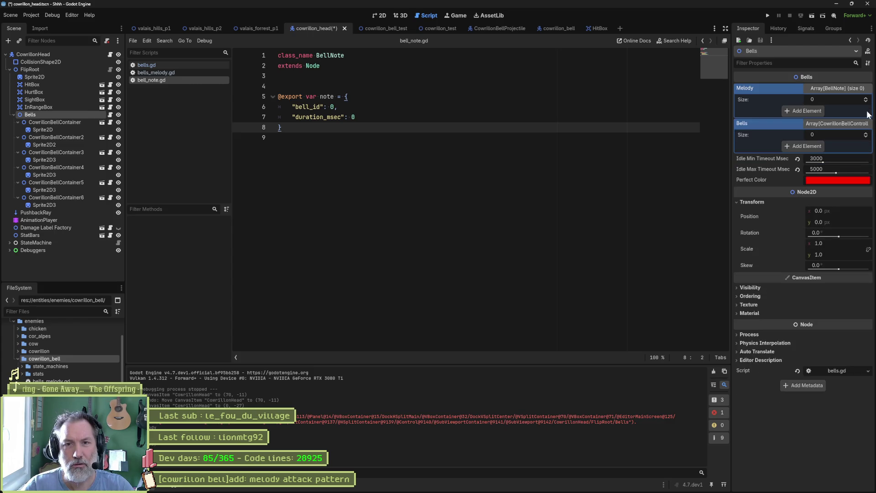
click(856, 88)
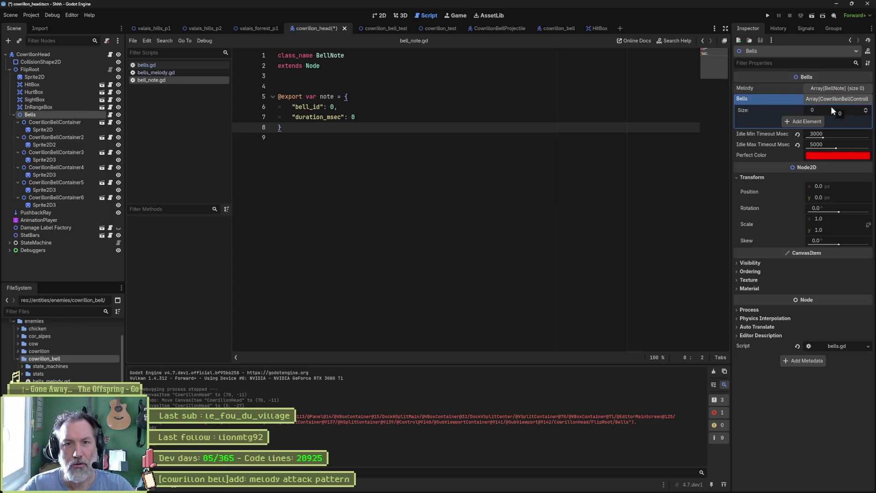
Reset the Bells array to empty and add one element to Melody.
click(816, 121)
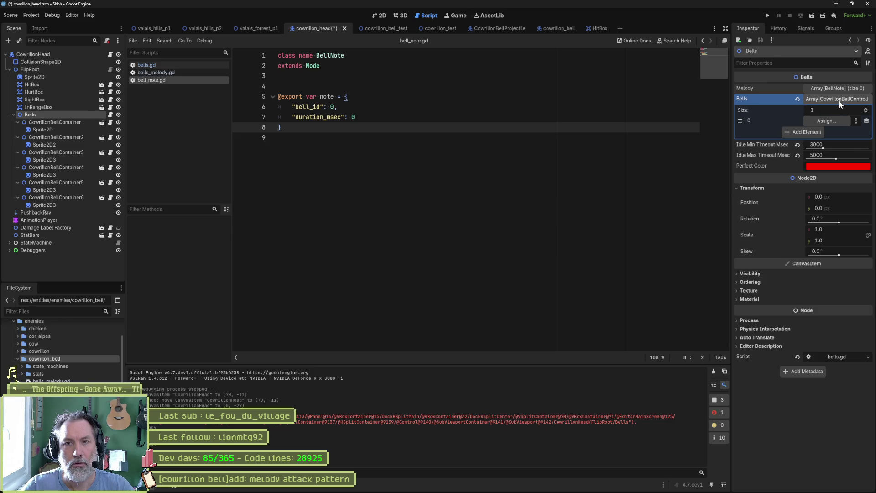
click(798, 98)
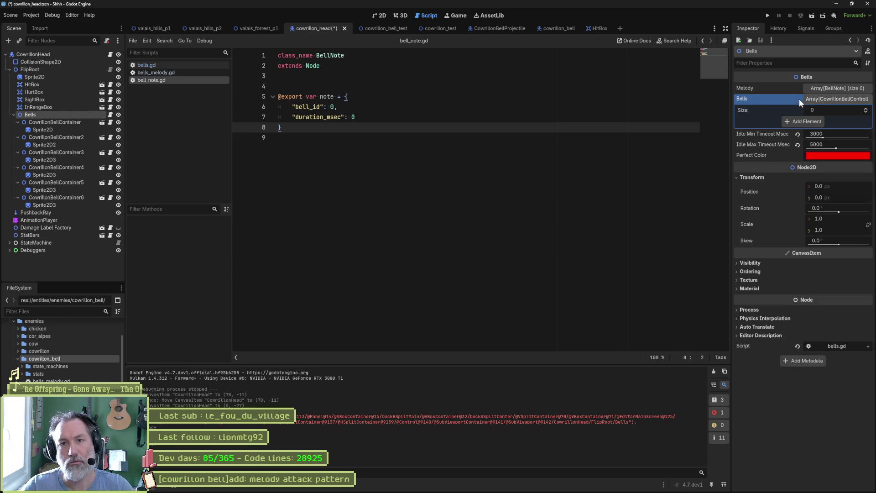
click(823, 90)
click(806, 110)
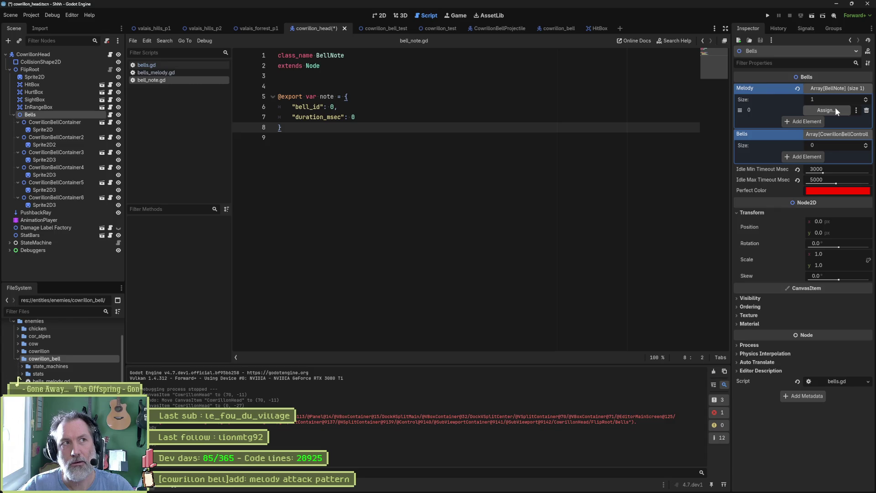
Delete the 'extends Node' line and save the script without a base class.
click(333, 67)
key(ctrl+shift+k)
key(ctrl+s)
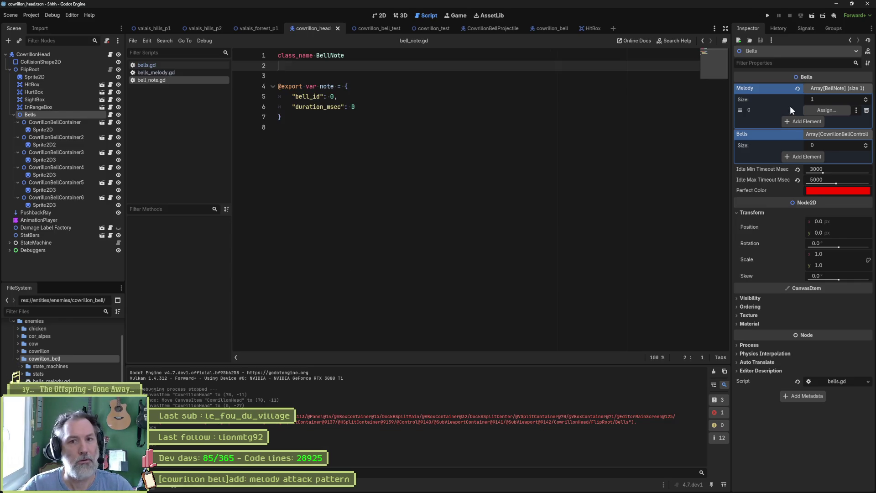
Reselect the Bells node and add one empty element to its Melody array.
click(71, 121)
click(70, 115)
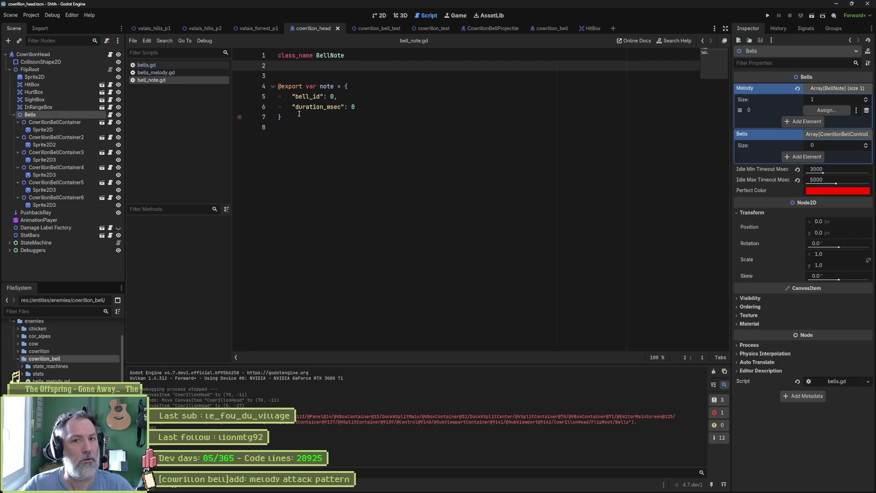
click(831, 88)
click(830, 89)
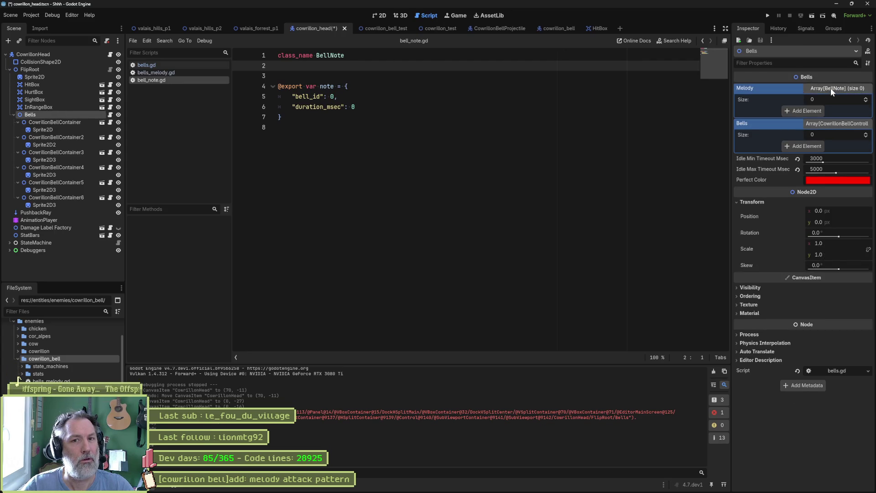
click(811, 110)
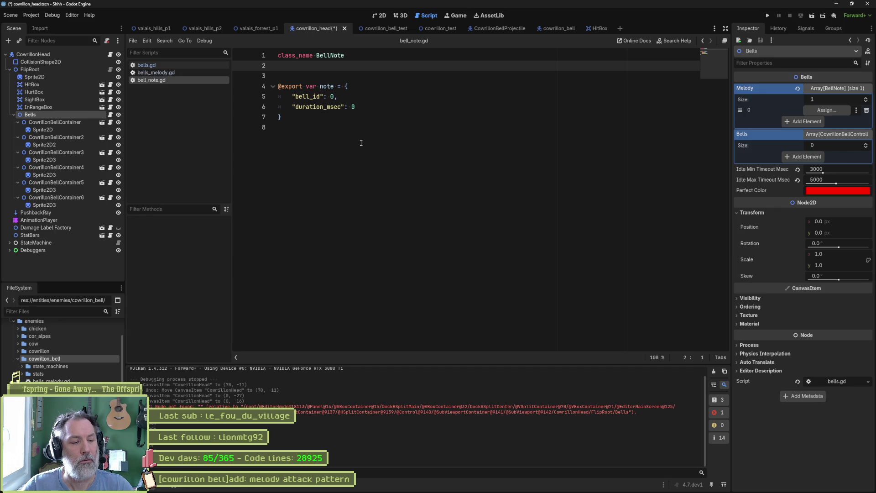
key(shift+alt+o)
Open patrol_navigation_path.gd via a 'navigation' search and highlight its Dictionary[int, Vector2] declarations.
text(navigation)
key(Down)
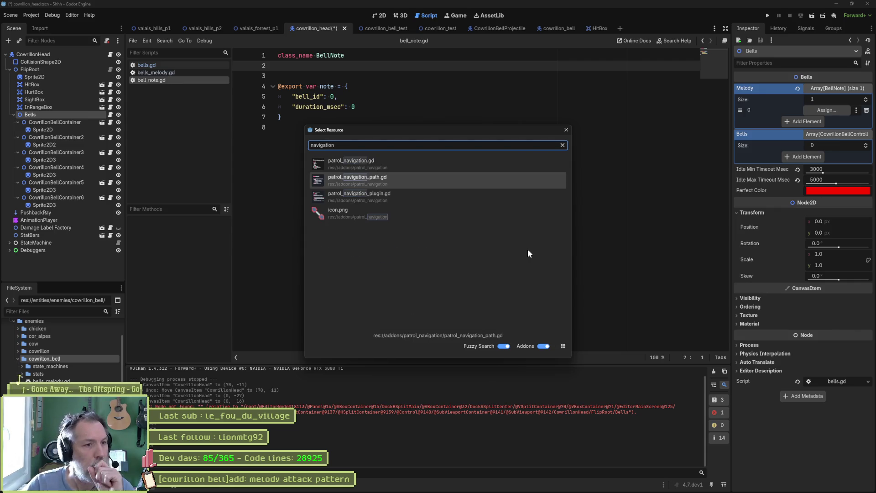
key(Return)
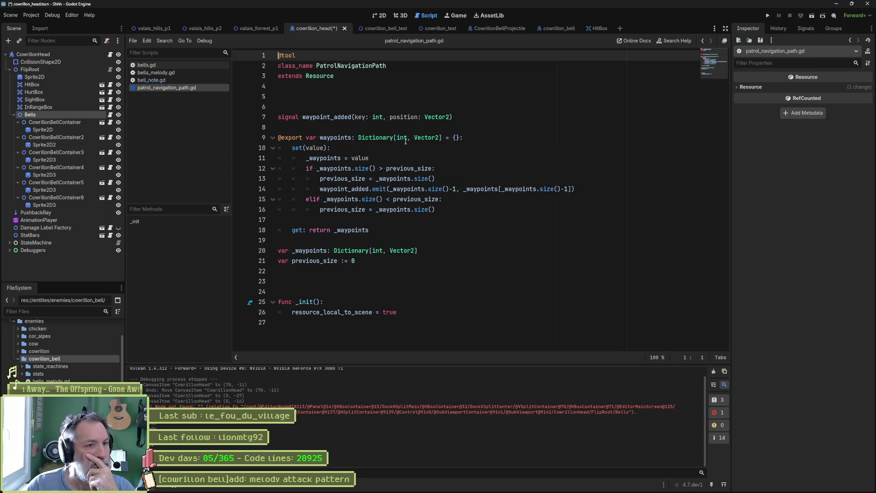
drag(358, 137, 442, 137)
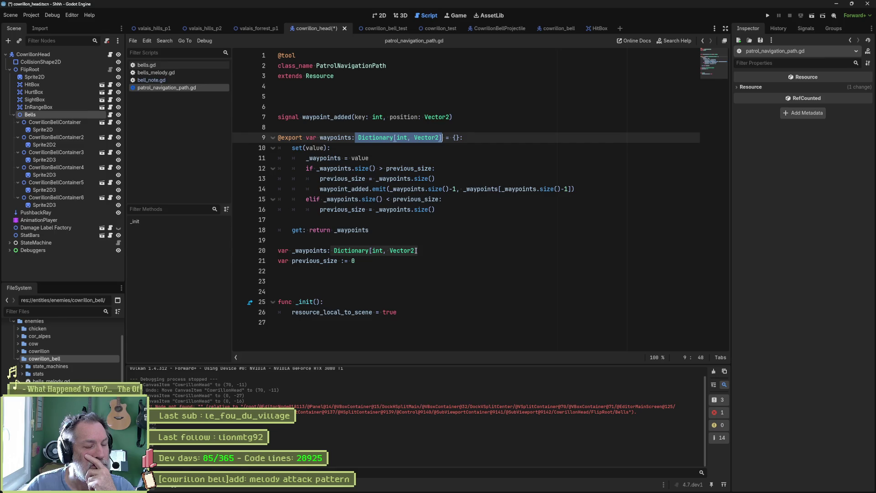
drag(416, 251, 333, 252)
key(ctrl+c)
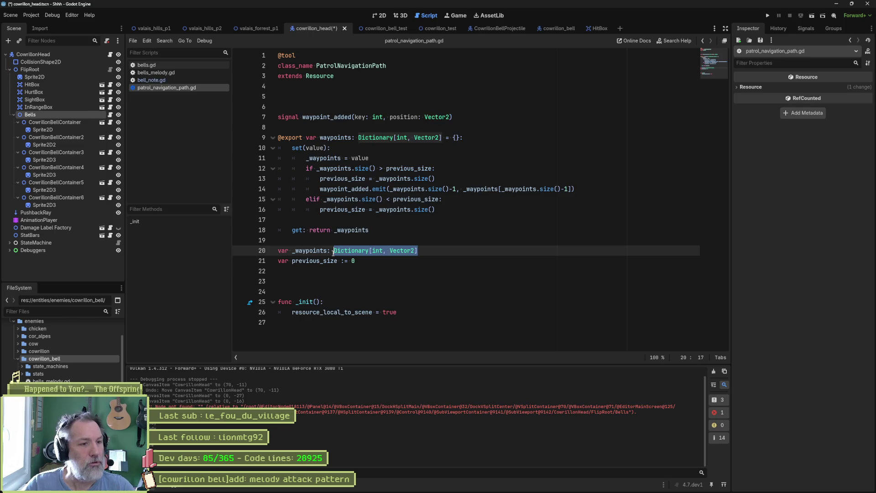
In bells.gd, change line 6's Array[BellNote] type to Dictionary[int, int] and save.
click(175, 66)
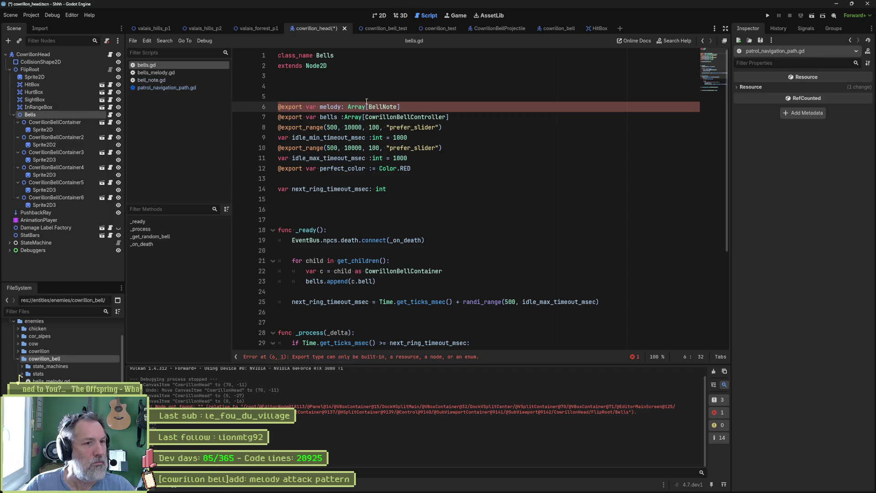
drag(349, 107, 400, 107)
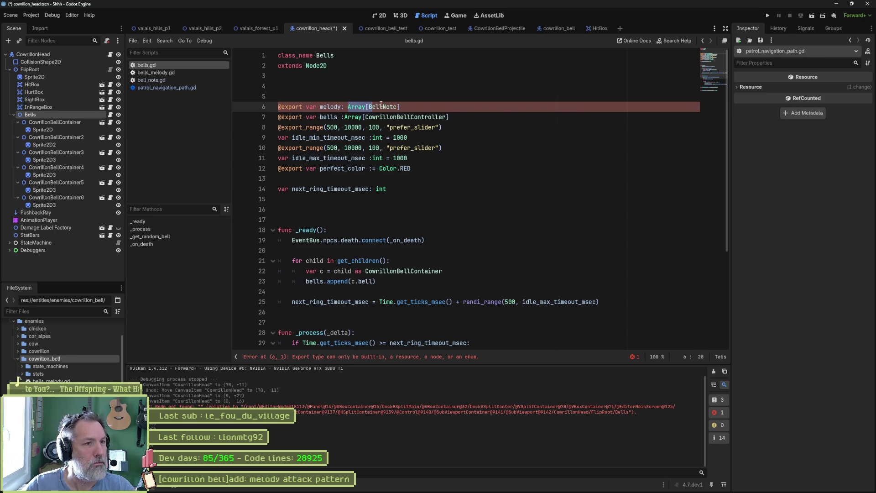
key(ctrl+v)
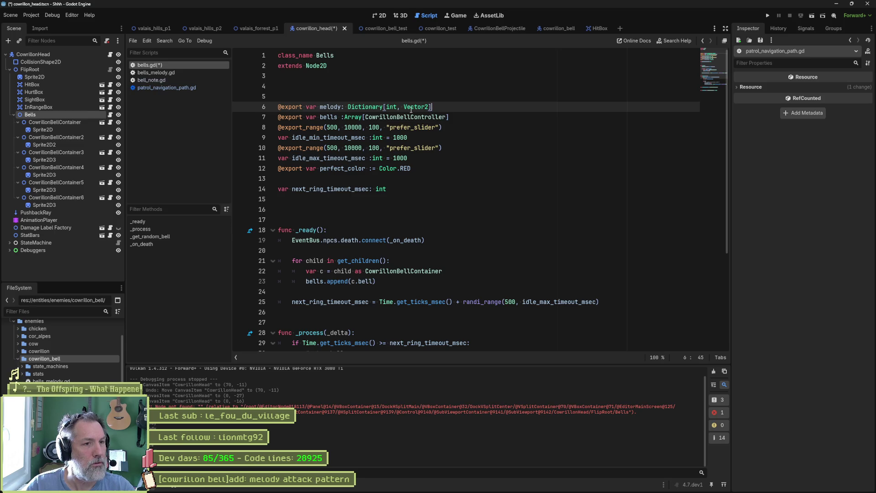
mouse_move(390, 106)
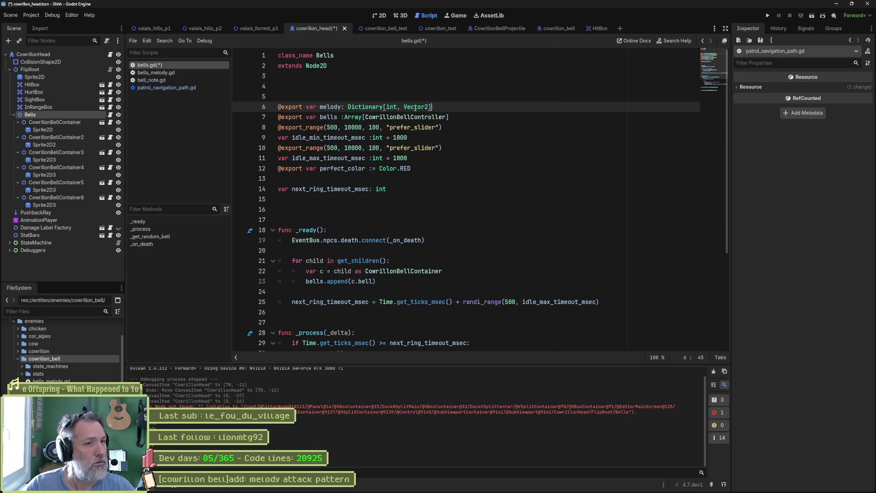
double_click(408, 107)
text(int)
click(388, 101)
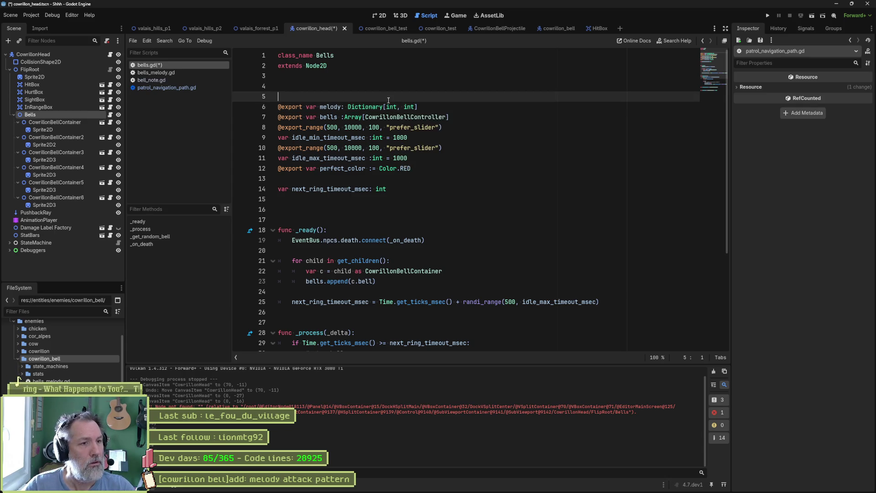
mouse_move(414, 108)
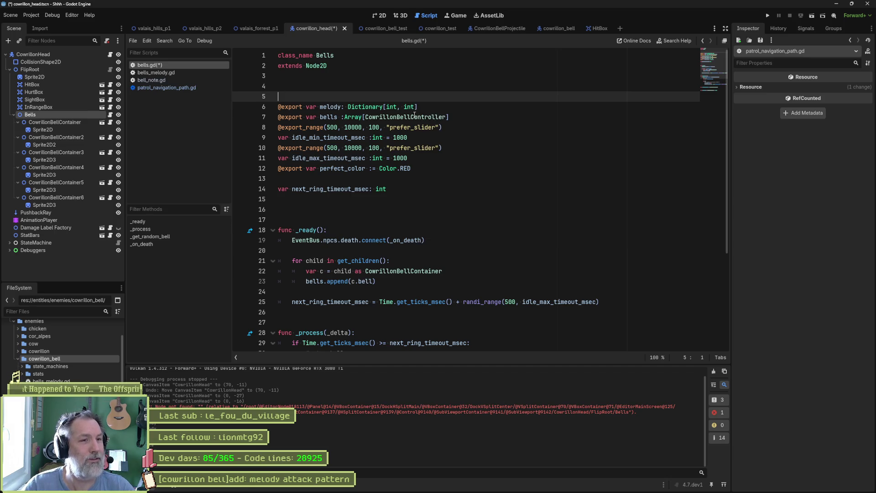
key(ctrl+s)
click(386, 107)
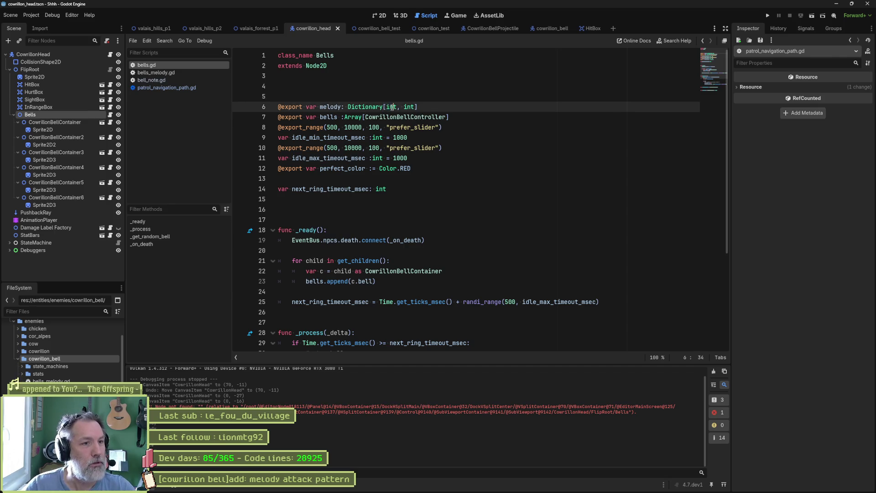
drag(417, 107, 347, 107)
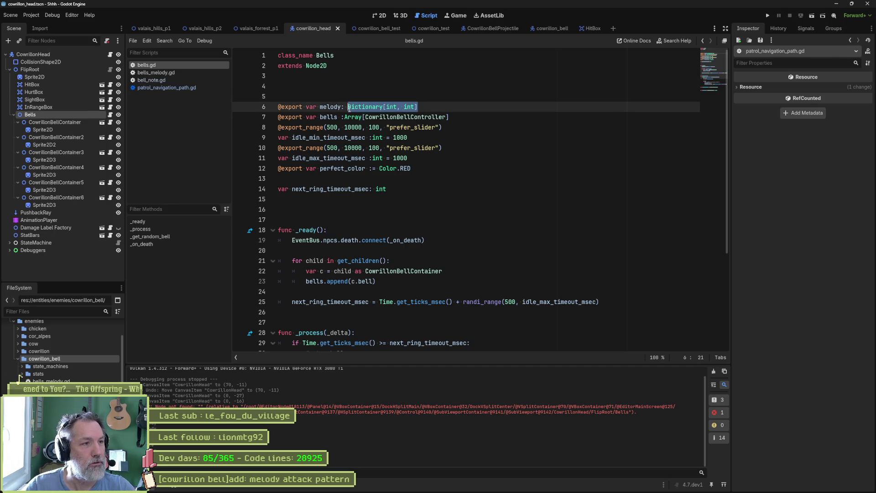
click(31, 115)
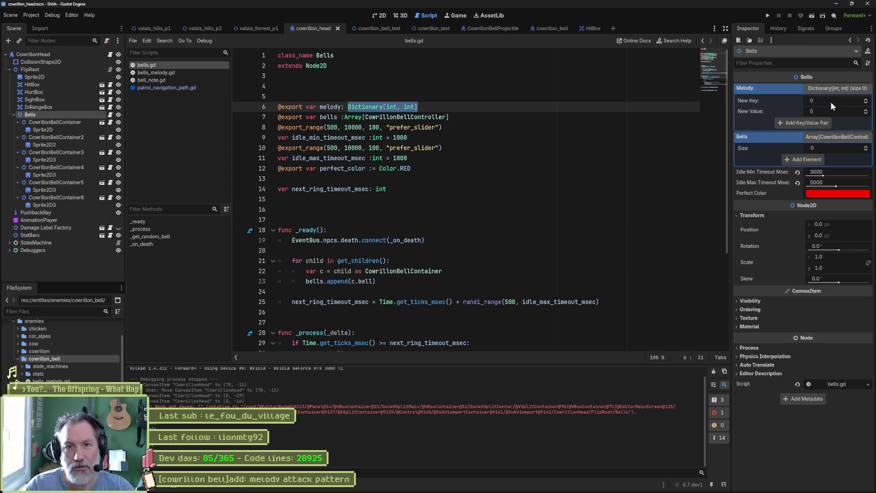
Add Melody dictionary entries with keys 1 and 2, discarding the initial 0:0 pair.
click(819, 124)
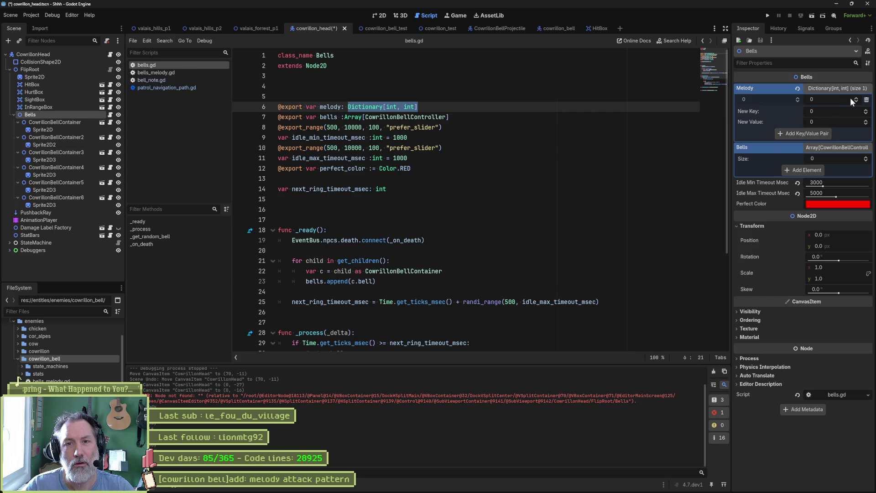
click(813, 134)
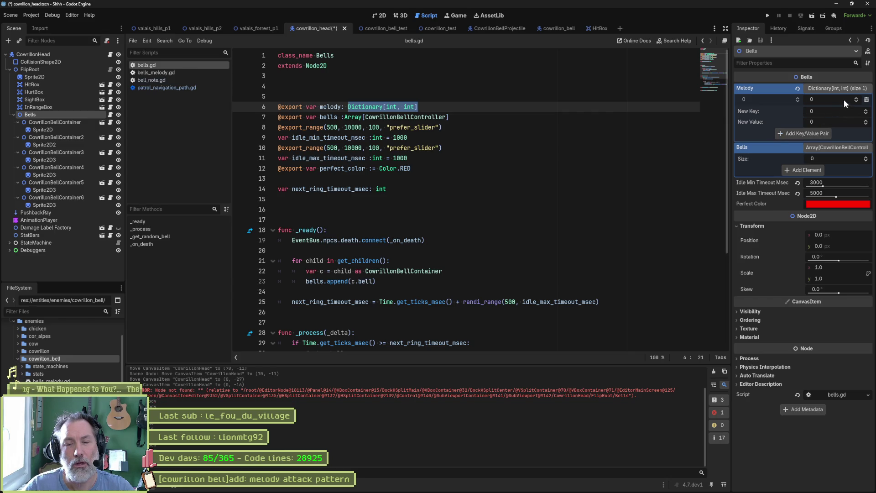
click(829, 101)
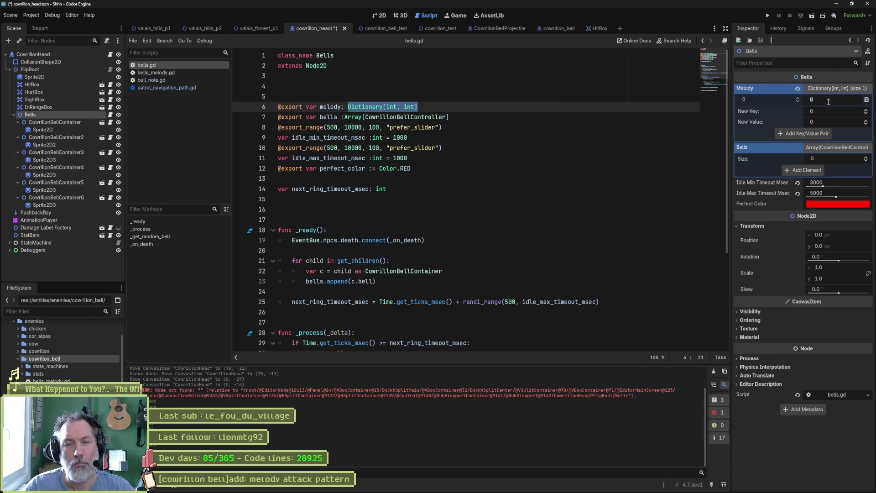
click(820, 132)
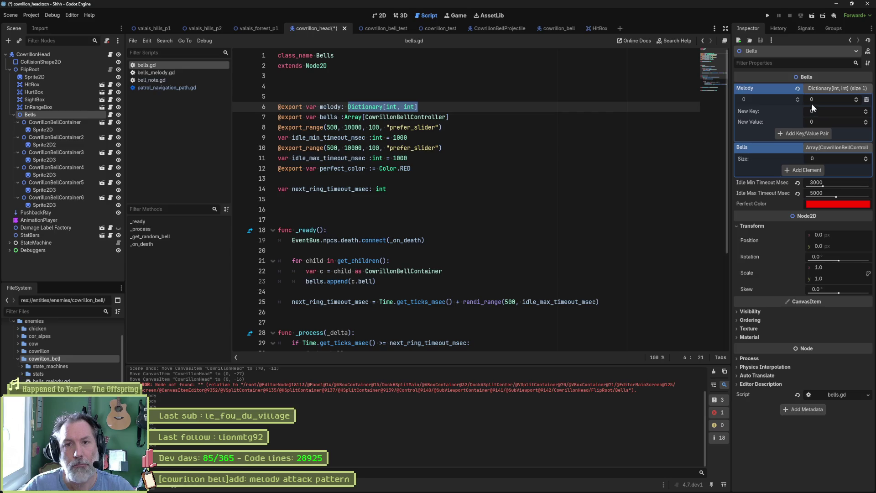
key(ctrl+z)
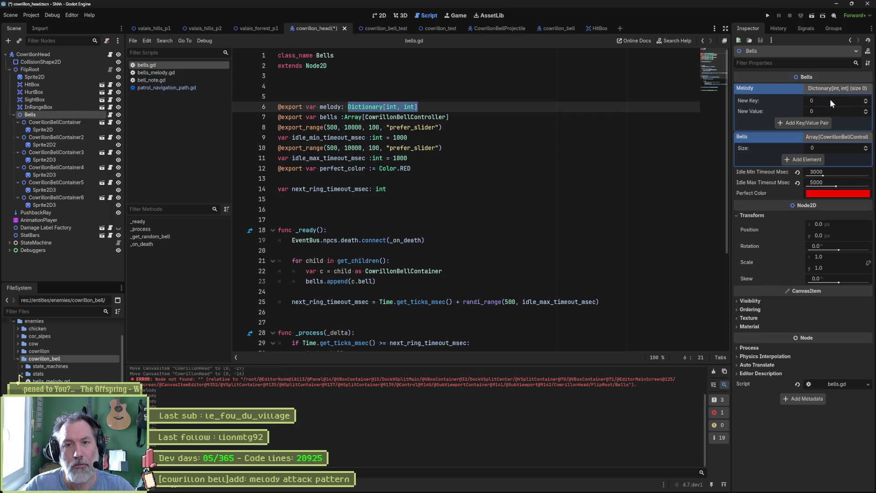
text(1)
key(Tab)
text(1)
click(817, 122)
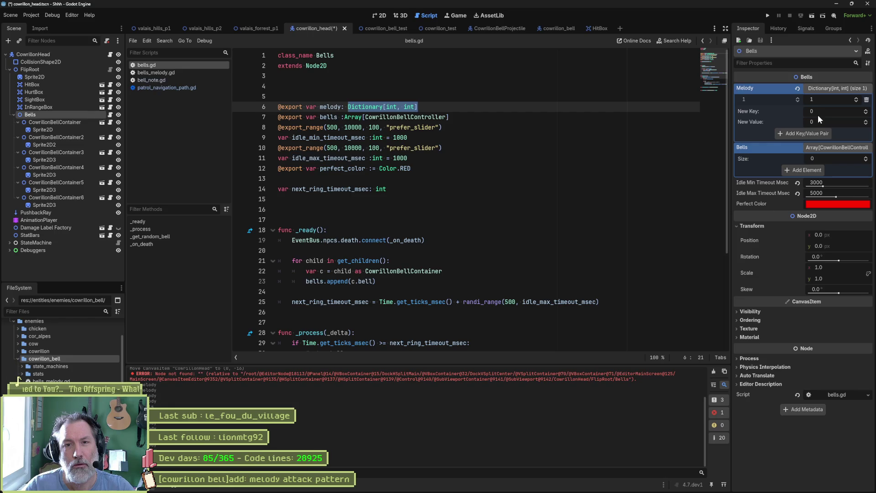
key(Tab)
text(2)
click(817, 134)
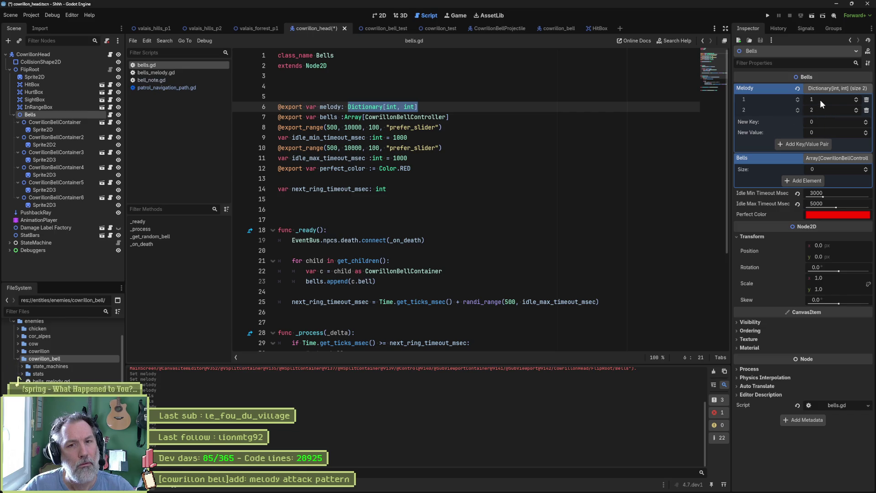
Step the entry values up to 5 for key 1 and 9 for key 2.
click(856, 97)
click(856, 98)
click(856, 98)
click(856, 98)
click(856, 109)
click(856, 108)
click(856, 109)
click(857, 108)
click(857, 109)
click(857, 109)
click(857, 109)
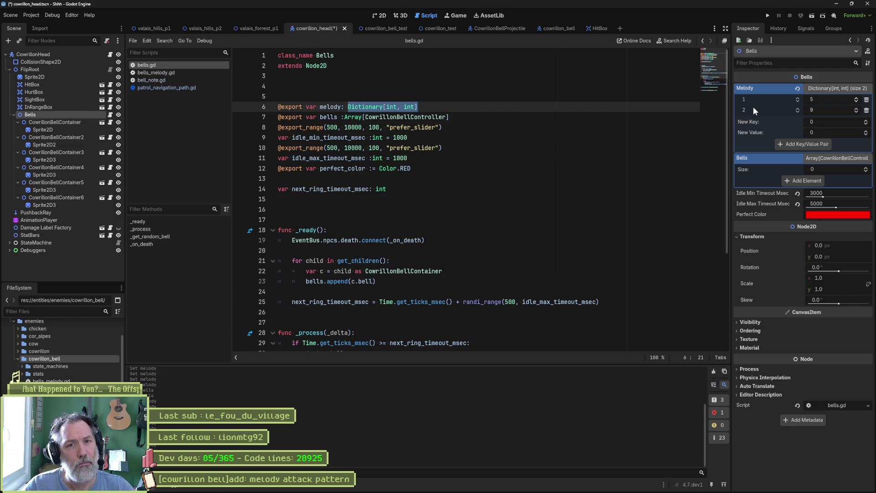
click(502, 97)
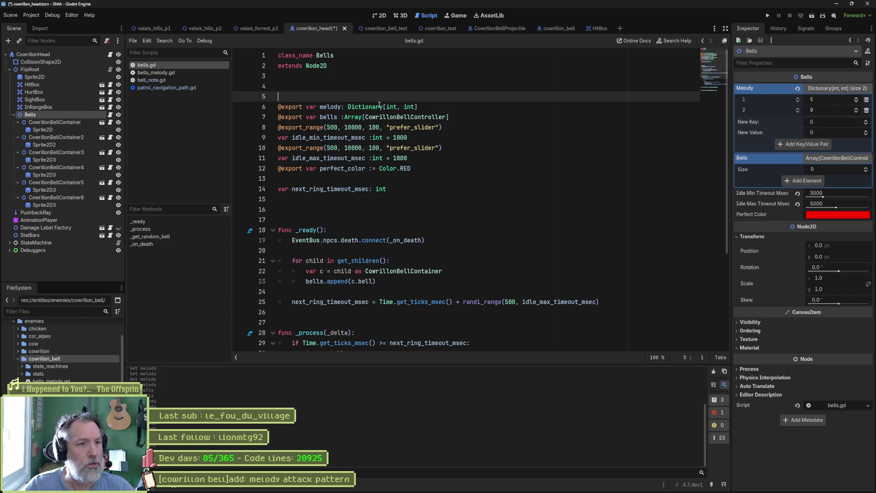
Replace bells.gd's Dictionary[int, int] melody type with Array[BellNote], then switch to bell_note.gd.
drag(385, 107, 412, 107)
click(384, 107)
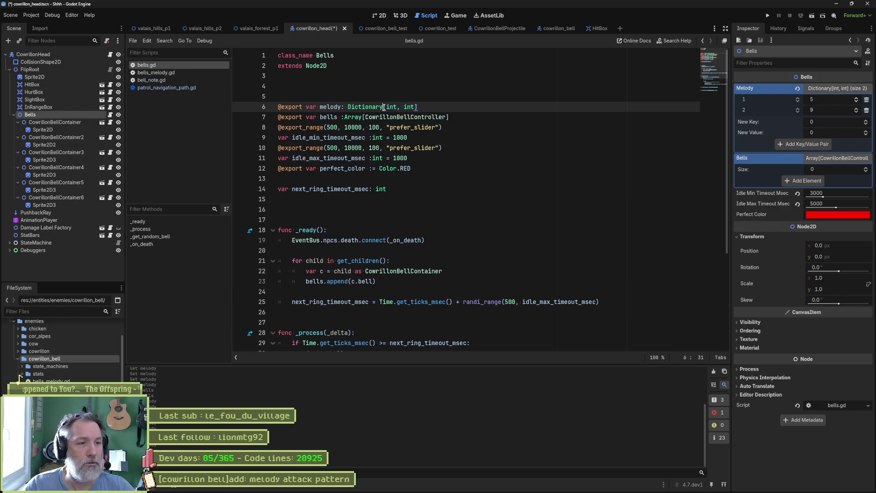
drag(348, 106, 417, 107)
key(ctrl+c)
key(BackSpace)
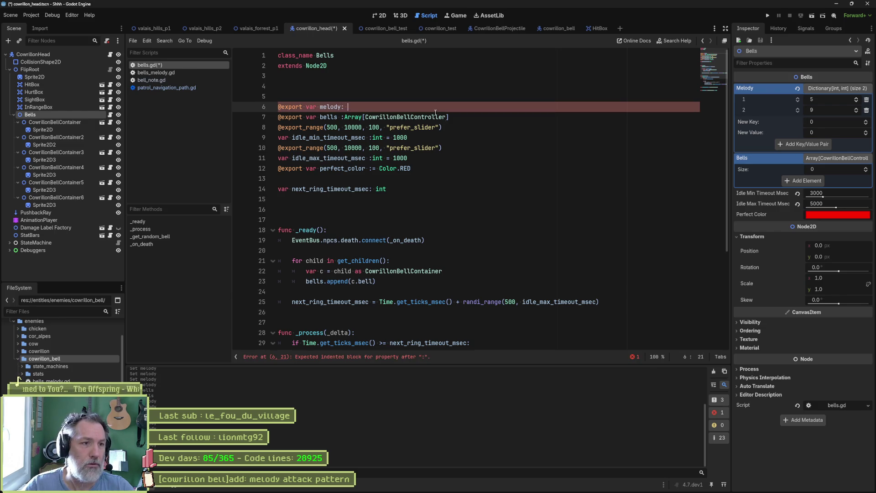
text(Be)
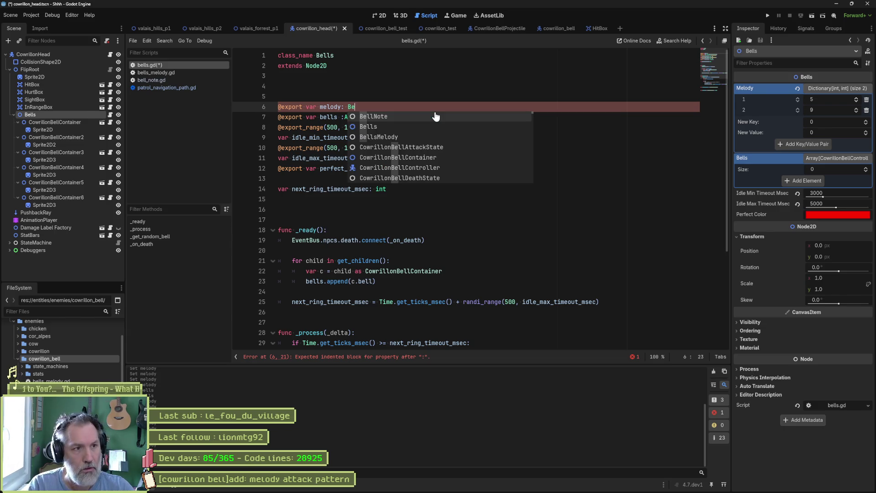
key(Return)
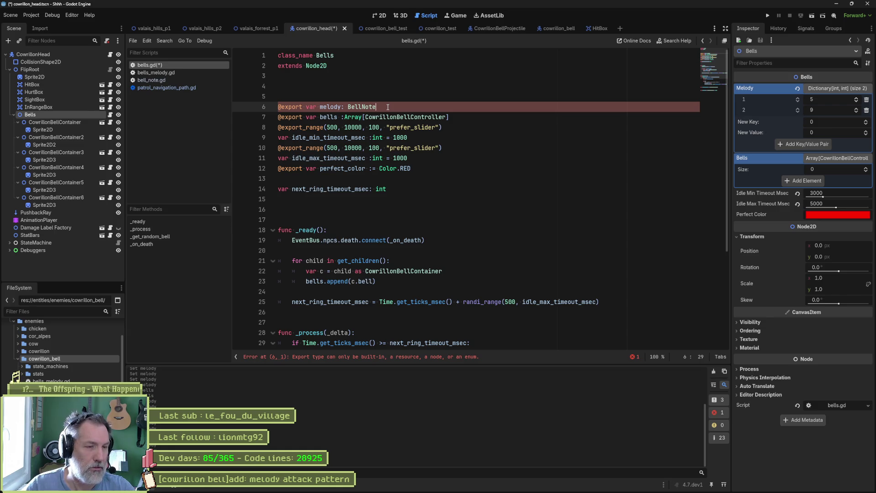
text(Array)
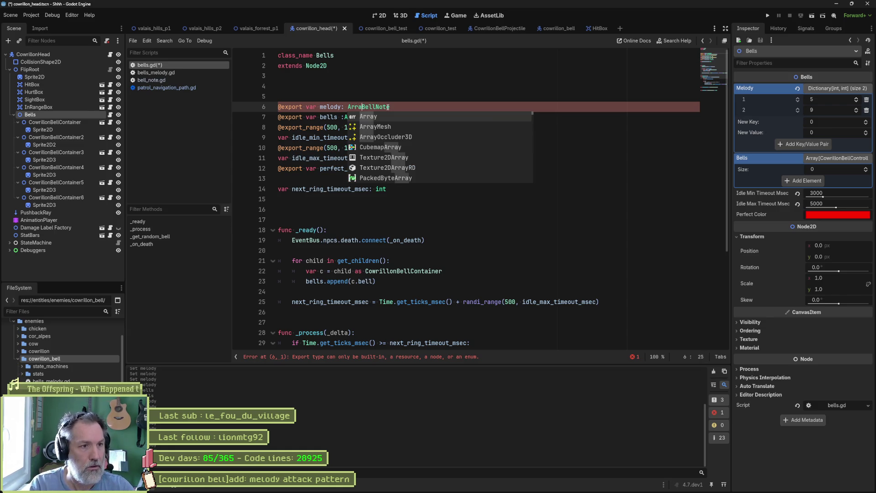
text([)
key(End)
text(])
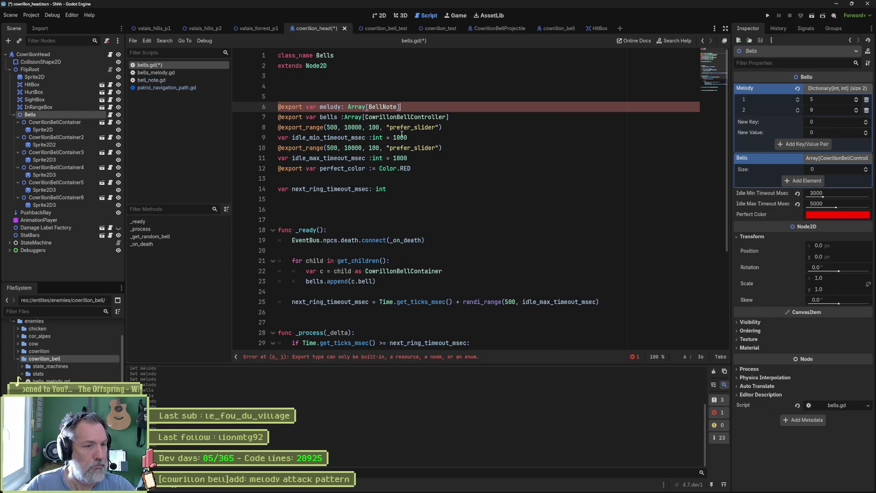
click(194, 78)
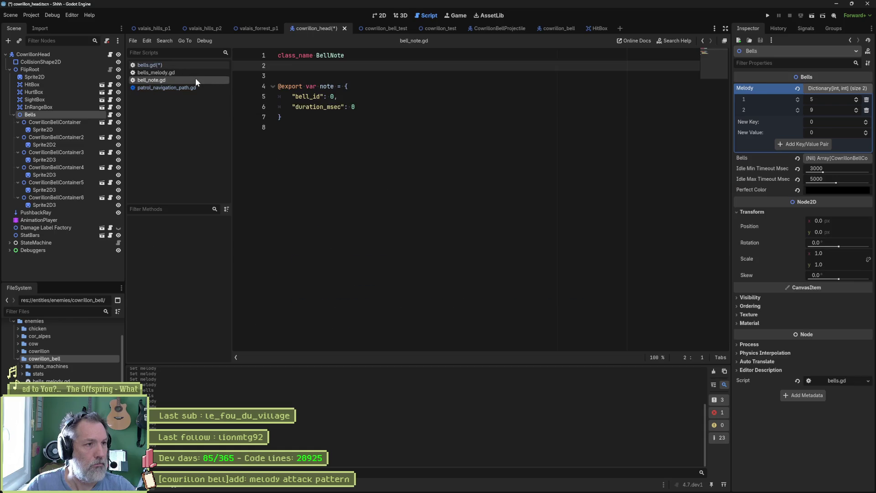
Add 'extends Node' to bell_note.gd and type note as Dictionary[int, int].
text(extends Nod)
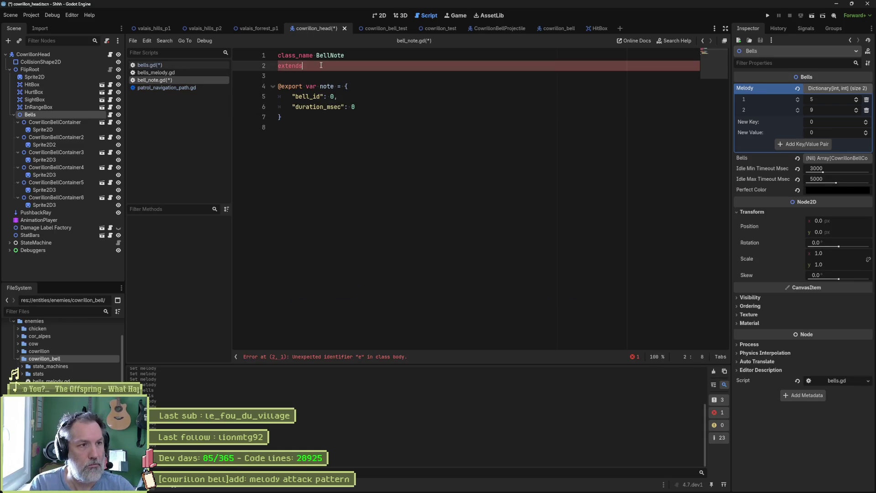
key(Return)
key(Return)
key(Return)
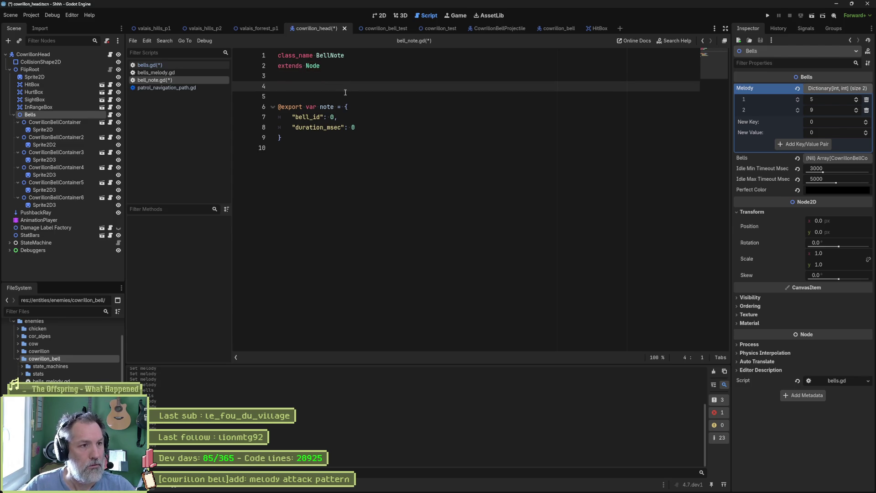
key(ctrl+v)
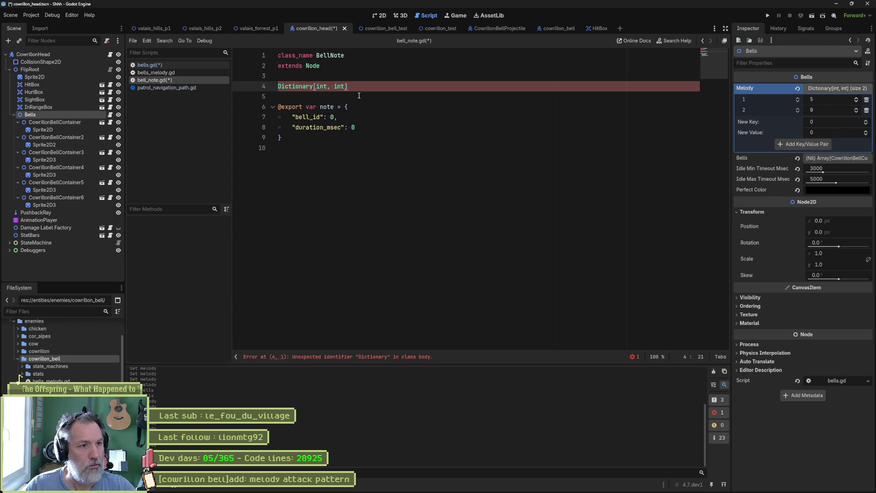
click(345, 107)
key(ctrl+v)
triple_click(372, 86)
key(Delete)
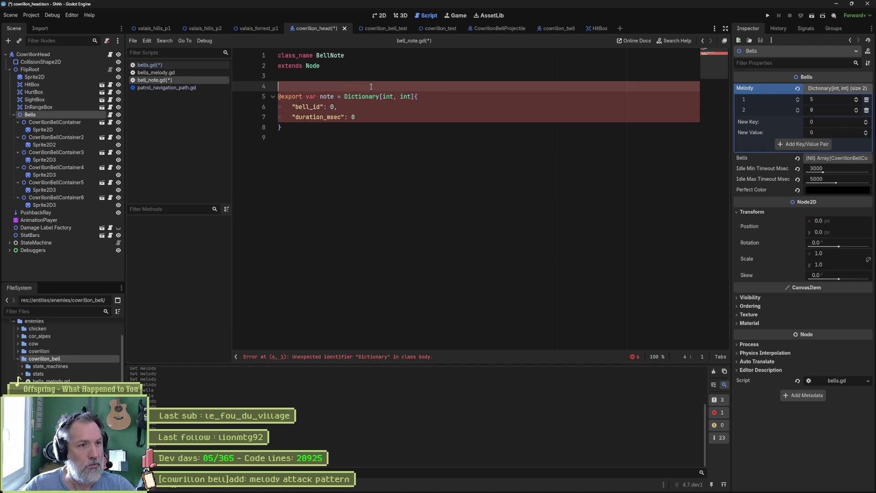
click(338, 97)
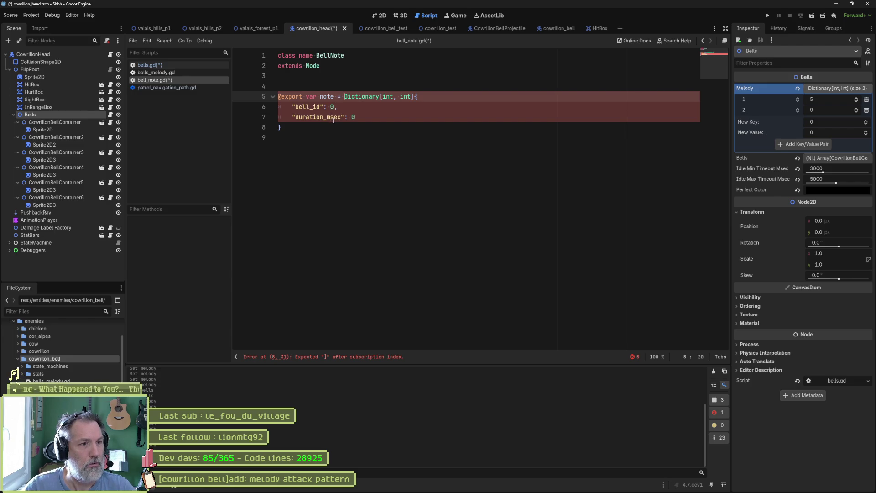
key(ctrl+shift+Right)
key(ctrl+shift+Right)
key(ctrl+shift+Right)
key(Delete)
key(Left)
key(Left)
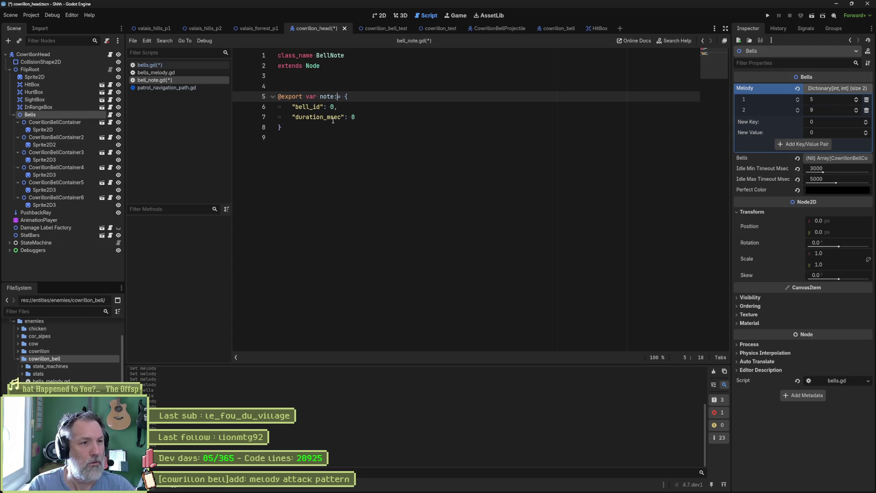
key(ctrl+z)
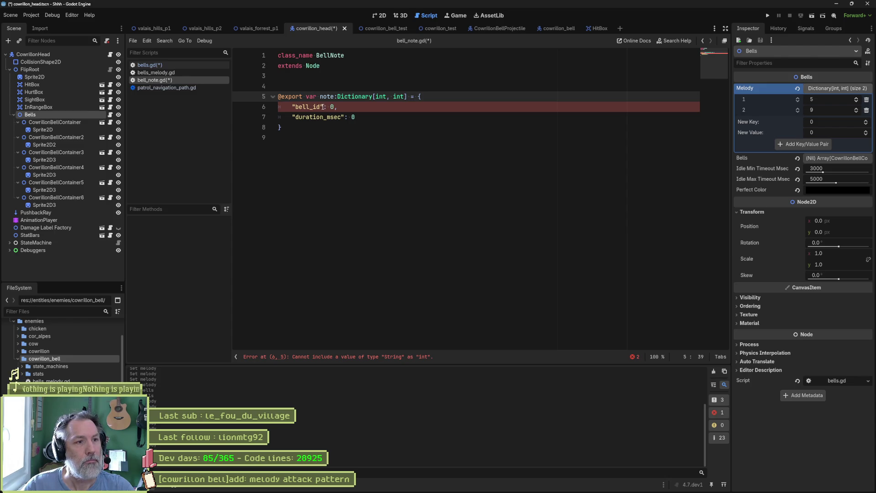
Change note's key type to String, keep bell_id quoted, and save.
drag(325, 106, 293, 106)
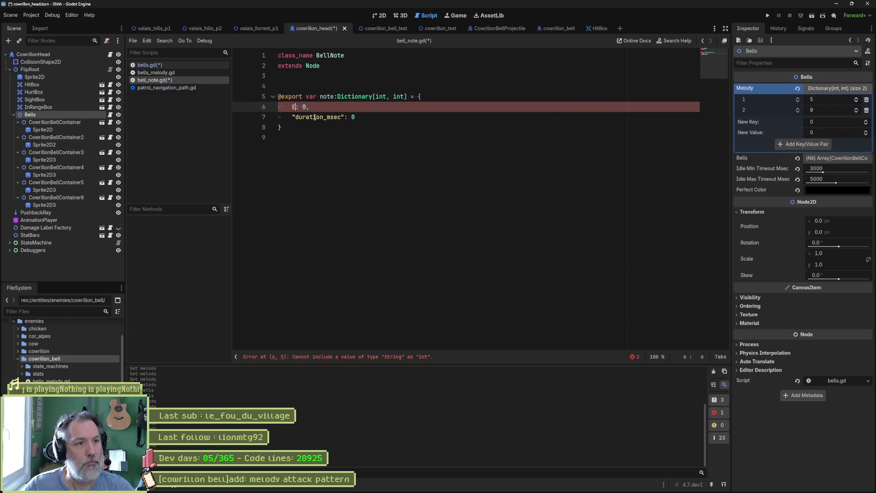
text(""bell_id")
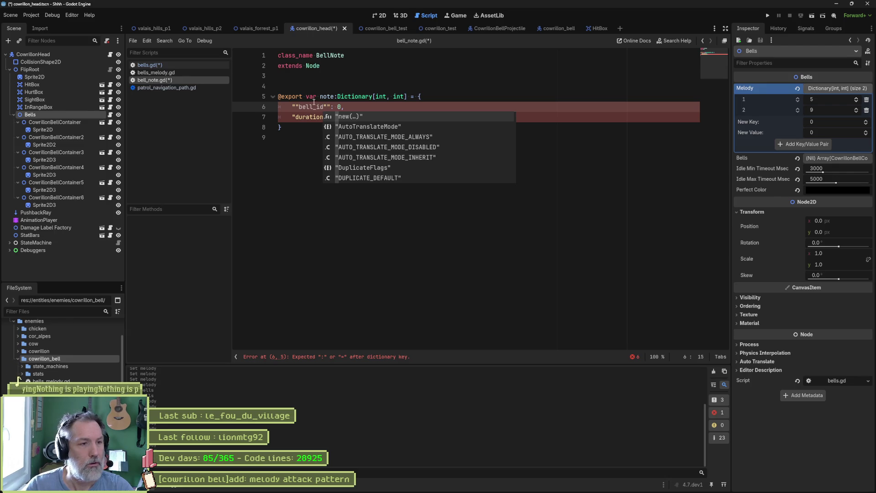
key(ctrl+z)
key(ctrl+z)
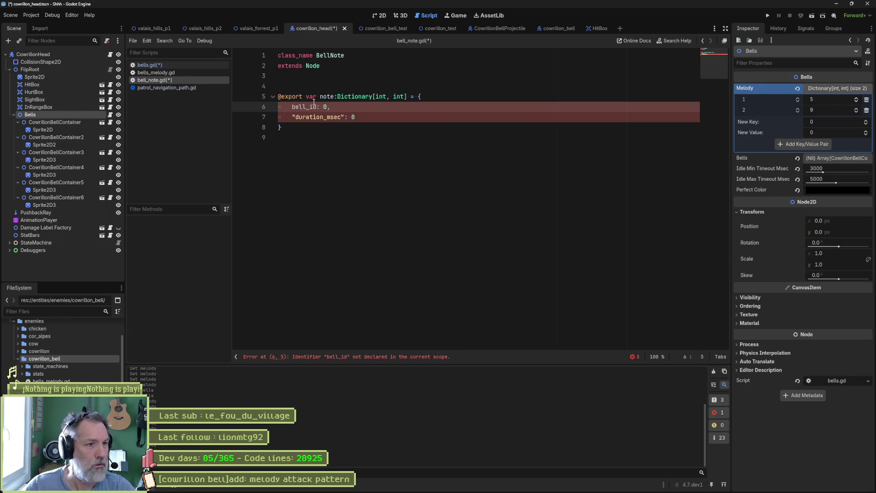
double_click(309, 107)
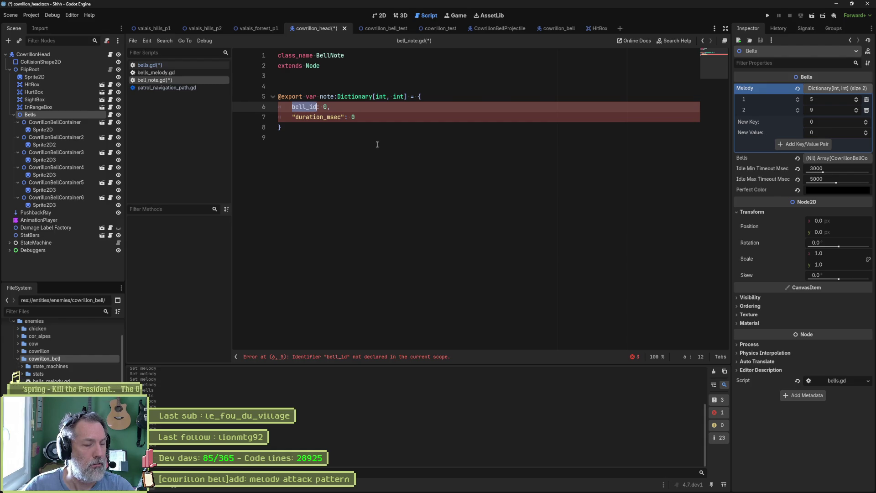
double_click(381, 97)
text(string)
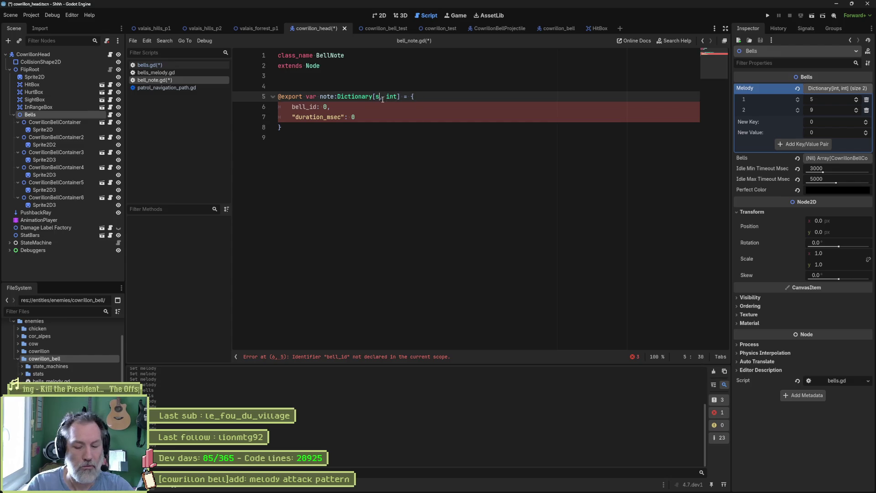
double_click(304, 107)
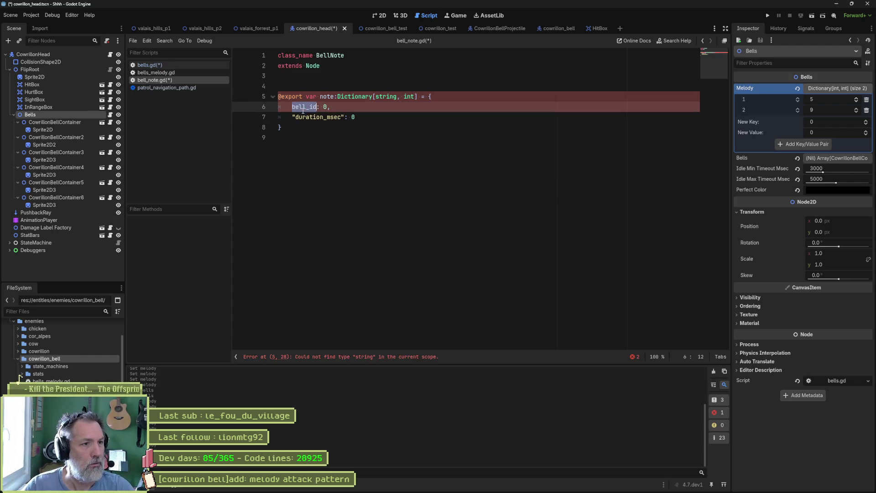
text(")
click(317, 130)
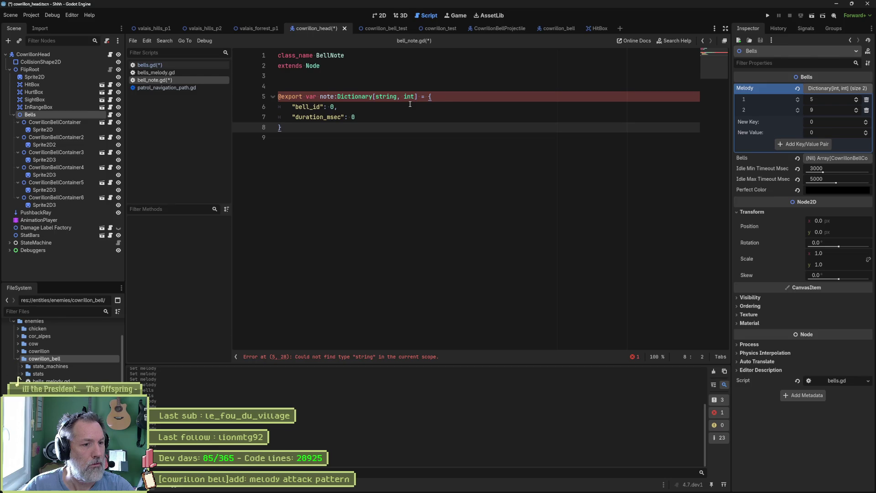
click(378, 97)
key(shift+Left)
text(S)
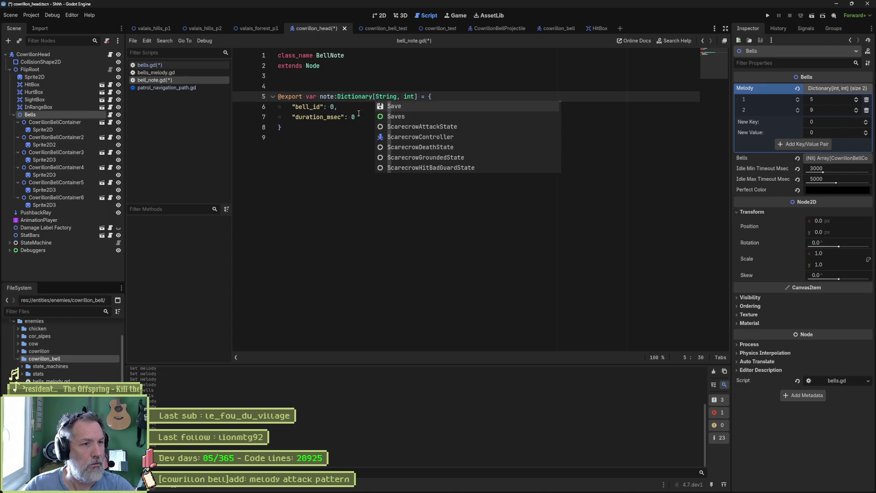
click(360, 113)
key(ctrl+s)
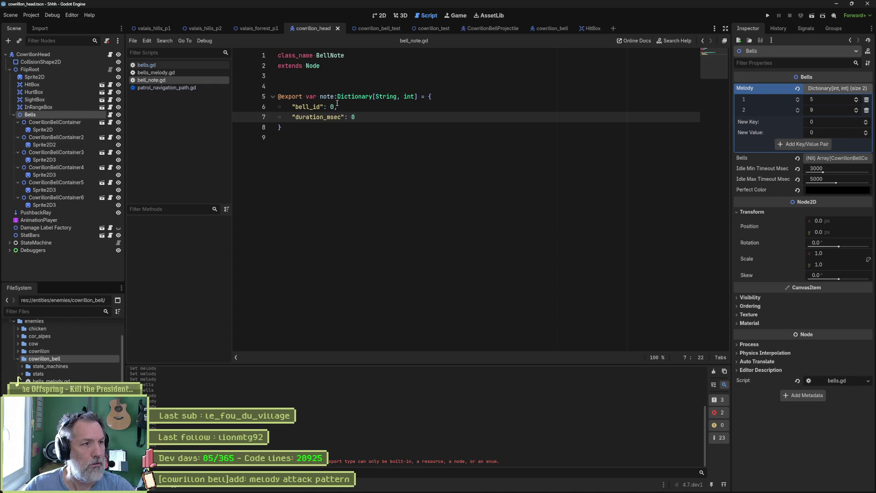
click(169, 73)
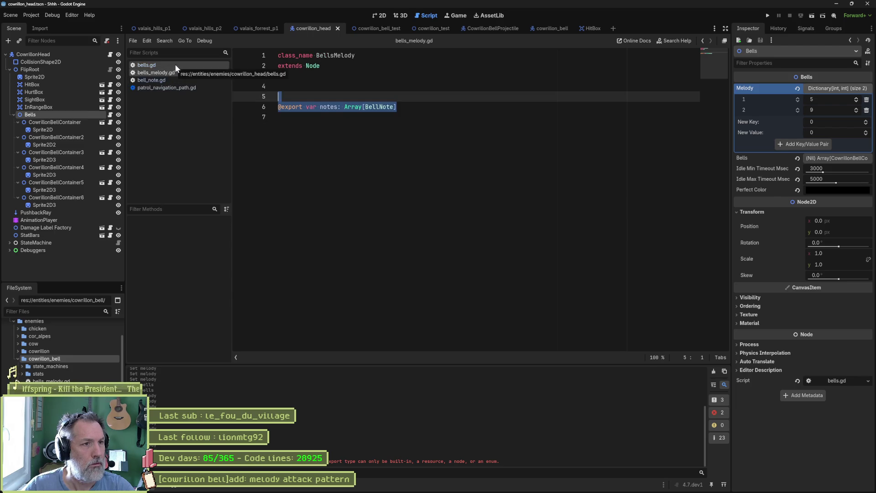
Reopen bells.gd, revert Melody to an empty dictionary, and add a single 0 → 0 entry.
click(175, 65)
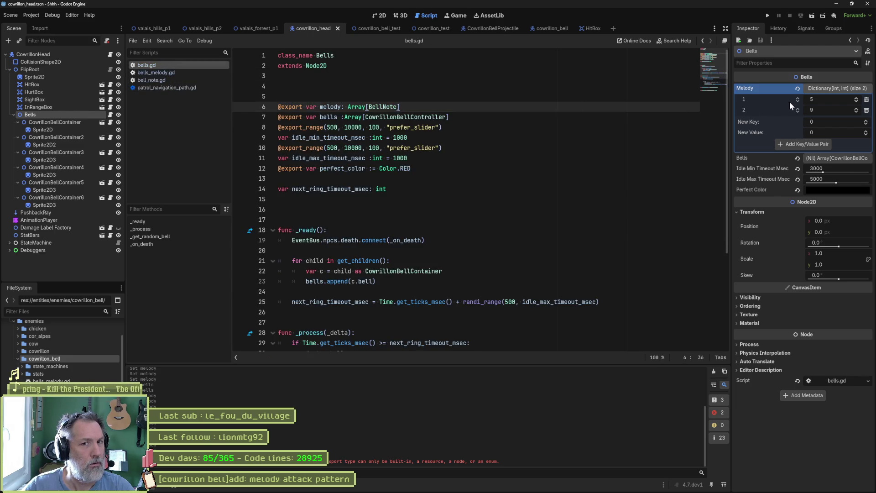
click(797, 88)
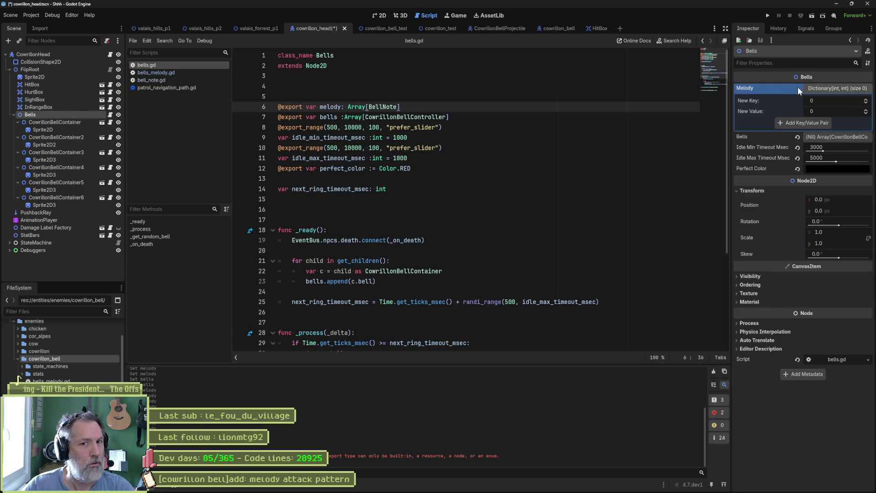
click(811, 122)
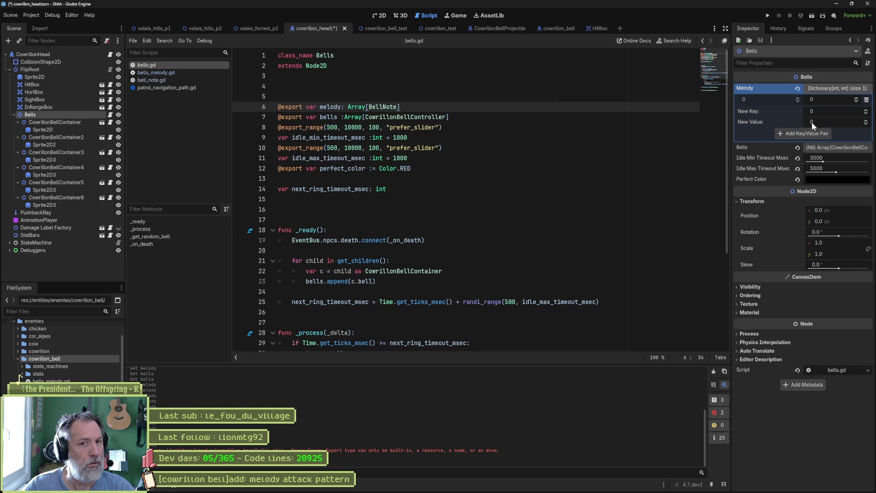
Set New Key to 4 and New Value to 7, adding a 4 → 7 Melody entry.
click(866, 109)
click(866, 110)
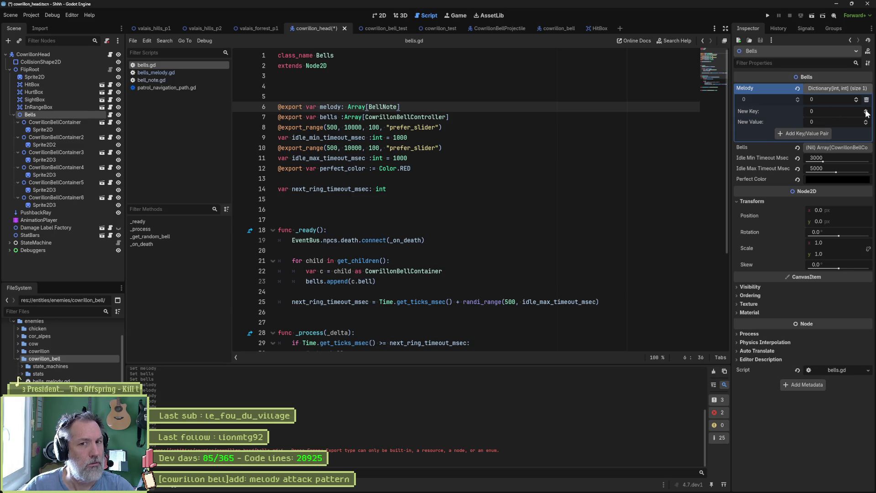
click(865, 110)
click(865, 110)
click(865, 120)
click(866, 120)
click(865, 120)
click(866, 120)
click(865, 120)
click(865, 120)
click(812, 133)
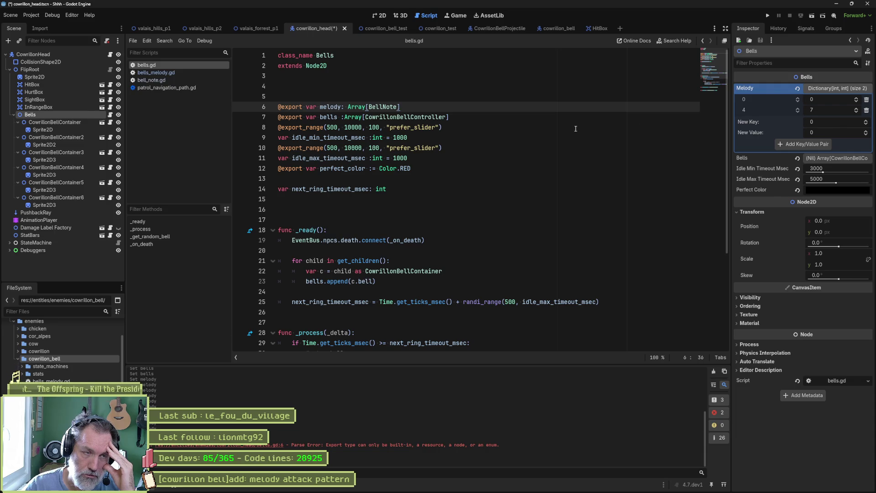
Initialise the Bells property as an empty array, collapse it, and return to bell_note.gd.
mouse_move(356, 122)
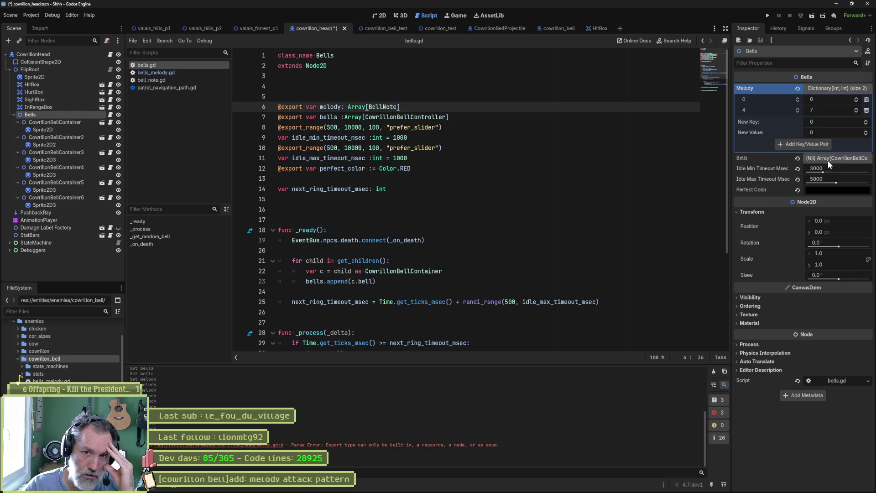
click(796, 159)
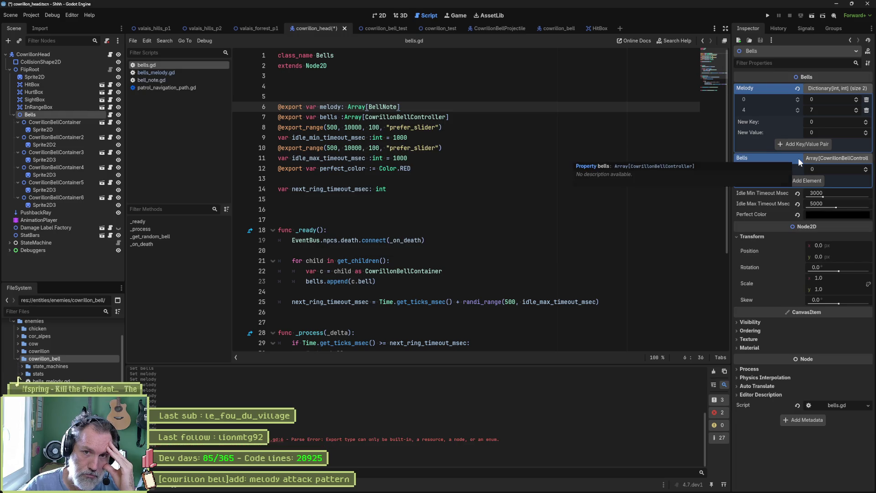
click(822, 156)
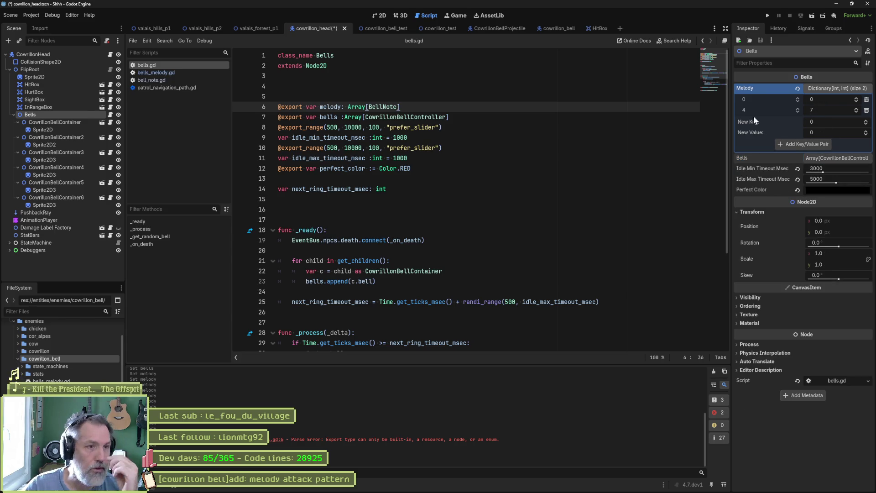
drag(348, 107, 400, 107)
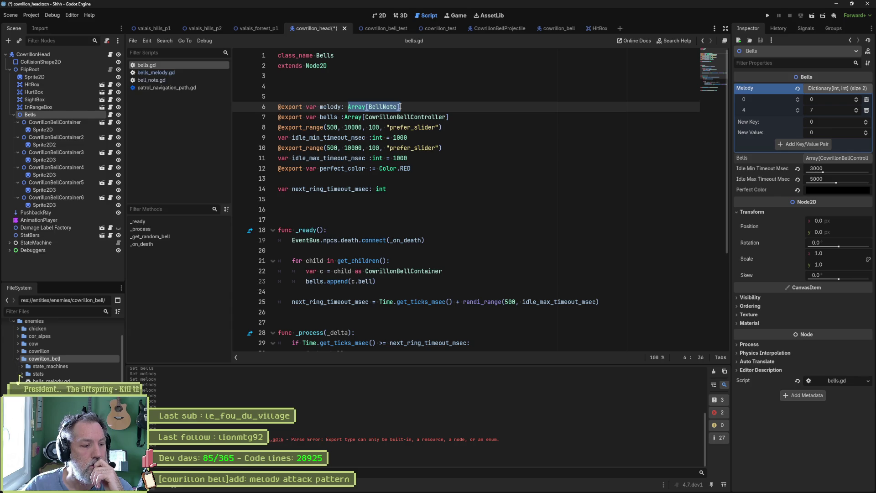
click(196, 81)
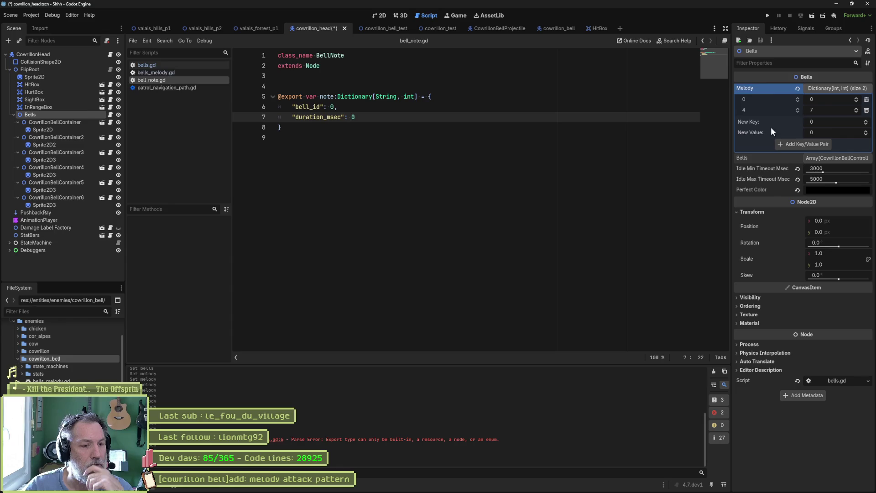
Revert Melody to an empty dictionary, save the scene, and reopen bells.gd at its BellNote type.
click(714, 373)
click(617, 284)
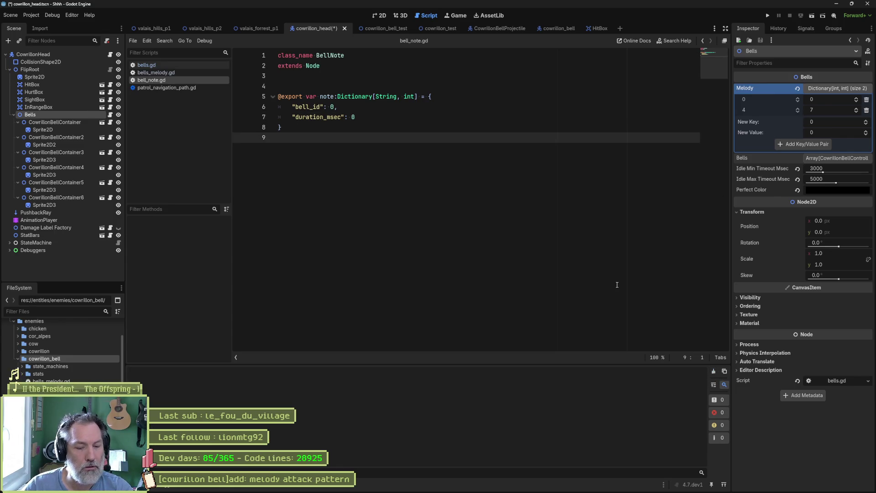
click(798, 88)
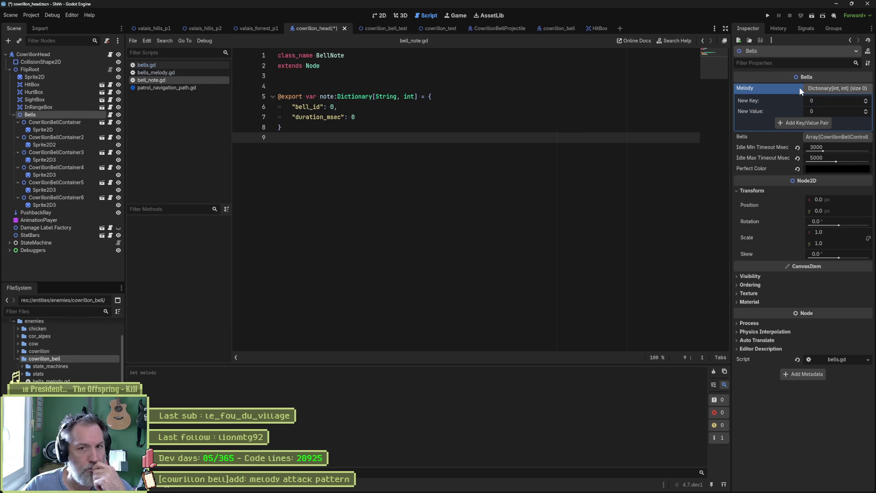
key(ctrl+s)
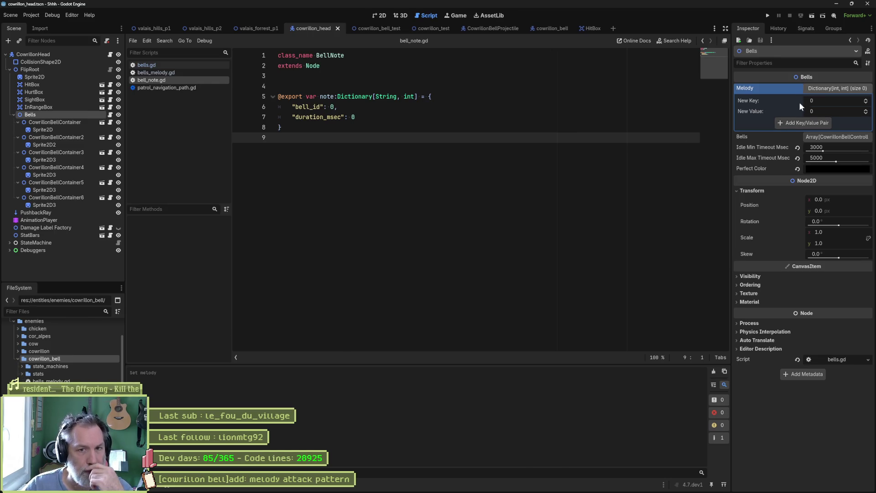
click(834, 88)
click(834, 88)
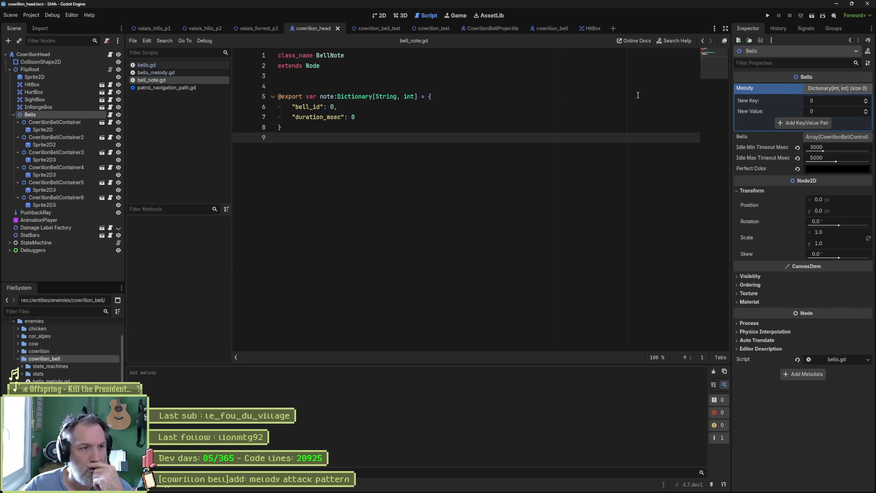
click(165, 65)
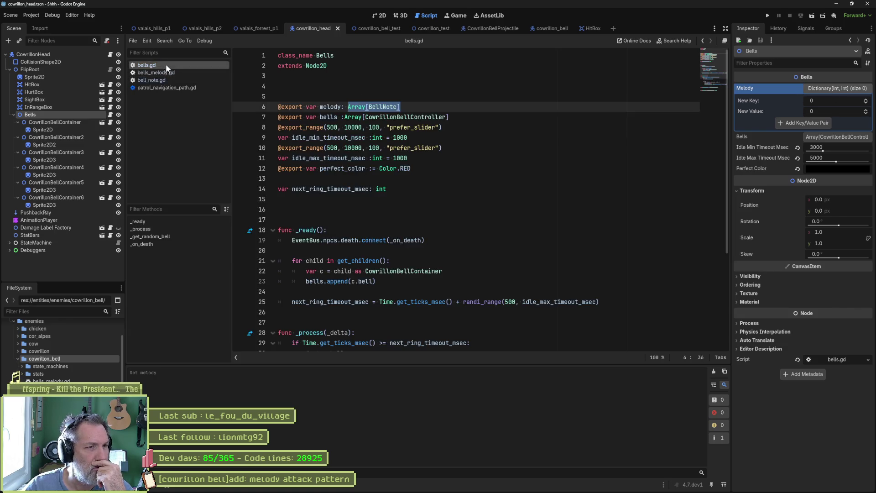
double_click(382, 107)
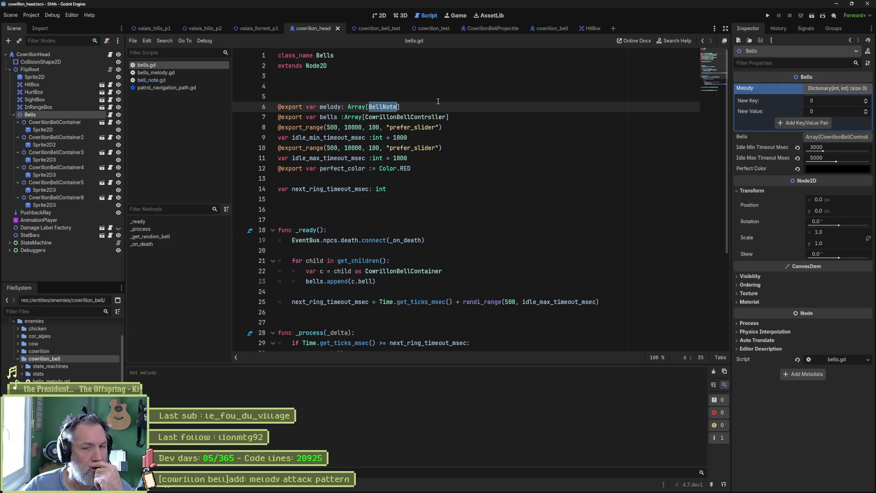
key(alt+Tab)
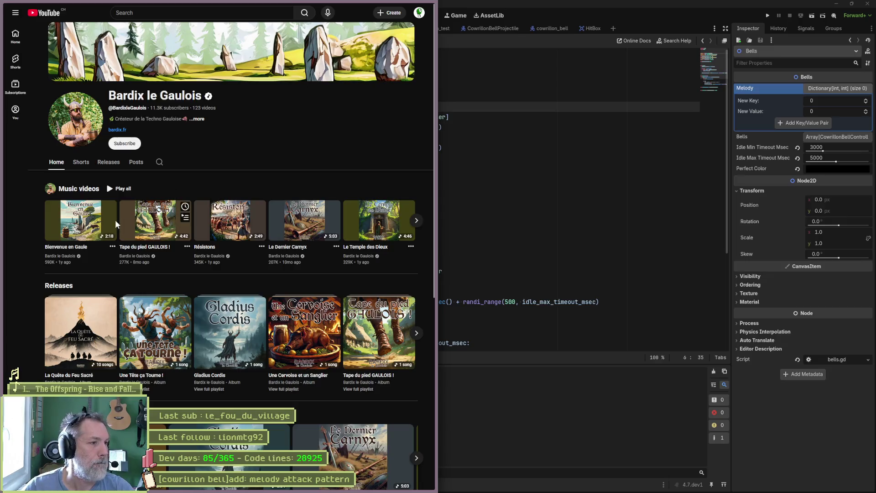
Open and seek through the Bienvenue en Gaule video, then go back to the channel page.
click(87, 219)
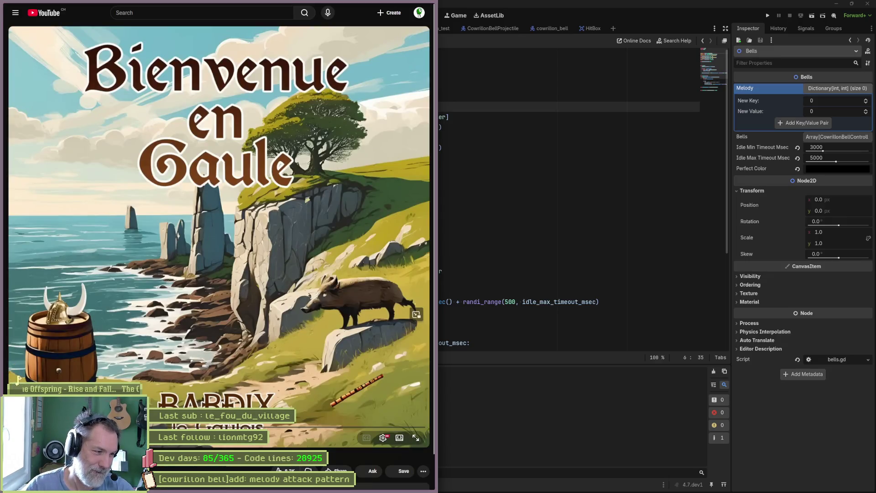
drag(48, 424, 104, 424)
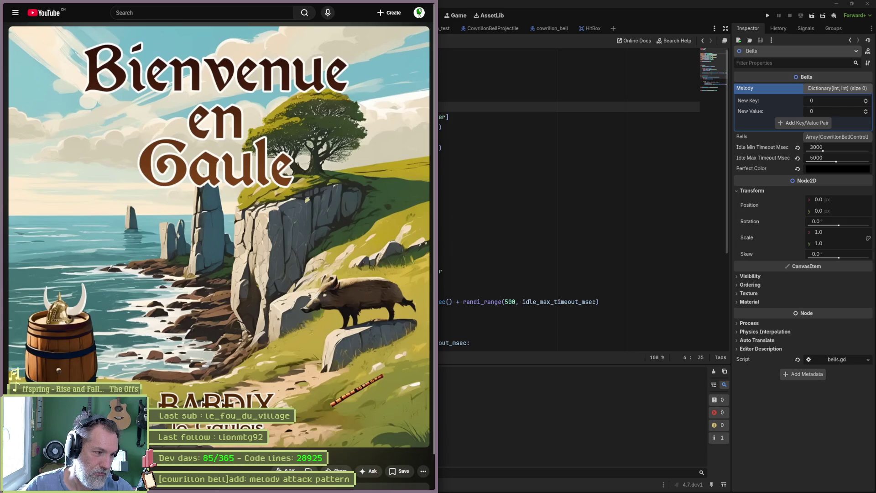
scroll(219, 246, down, 1)
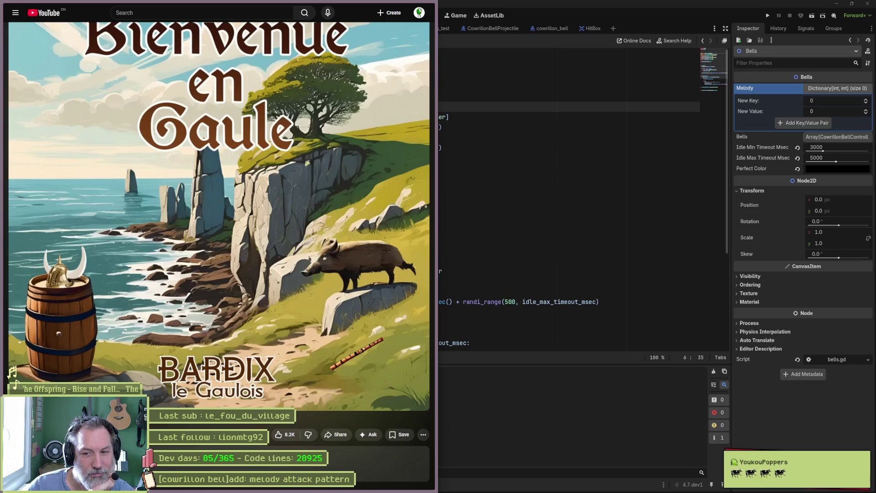
mouse_move(263, 383)
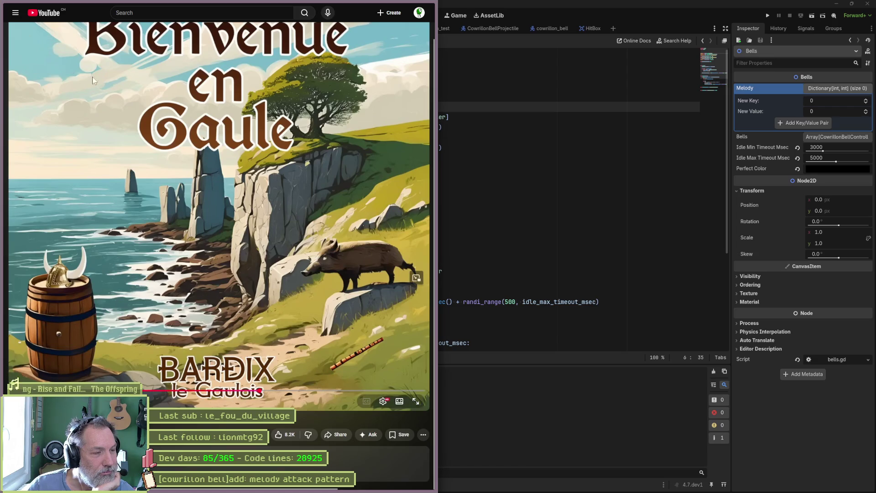
key(alt+Left)
Play the Tape du pied GAULOIS ! video and return to Godot's bells.gd.
click(157, 223)
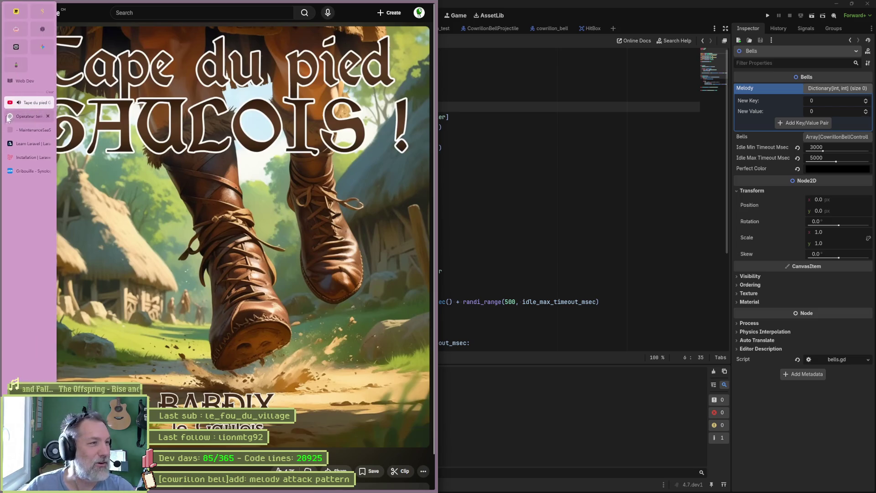
click(398, 7)
click(476, 231)
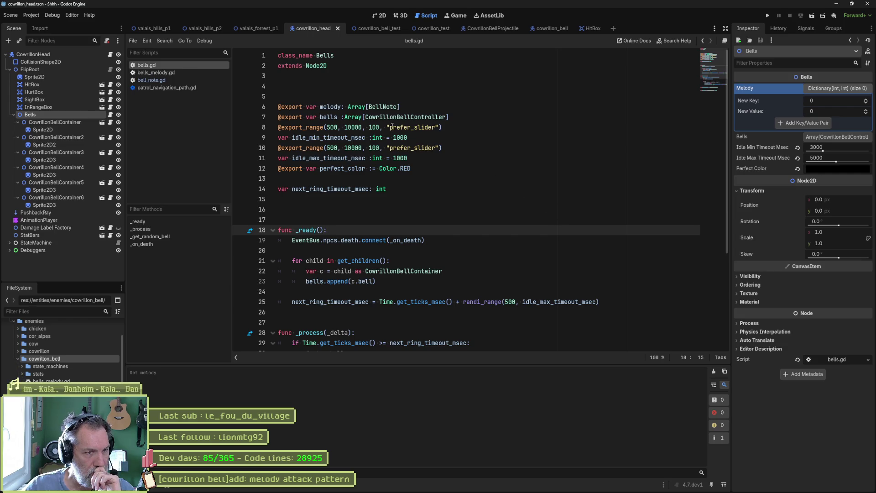
Delete the 'extends Node' line from bell_note.gd and save.
double_click(379, 107)
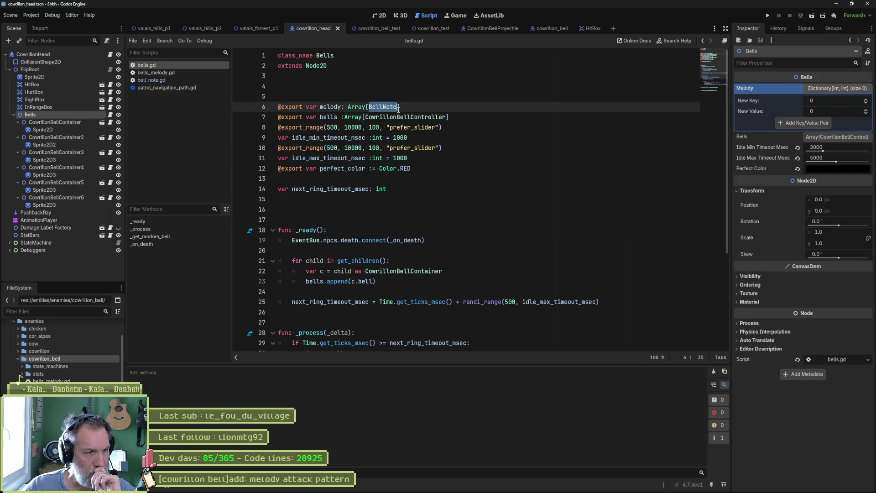
click(192, 81)
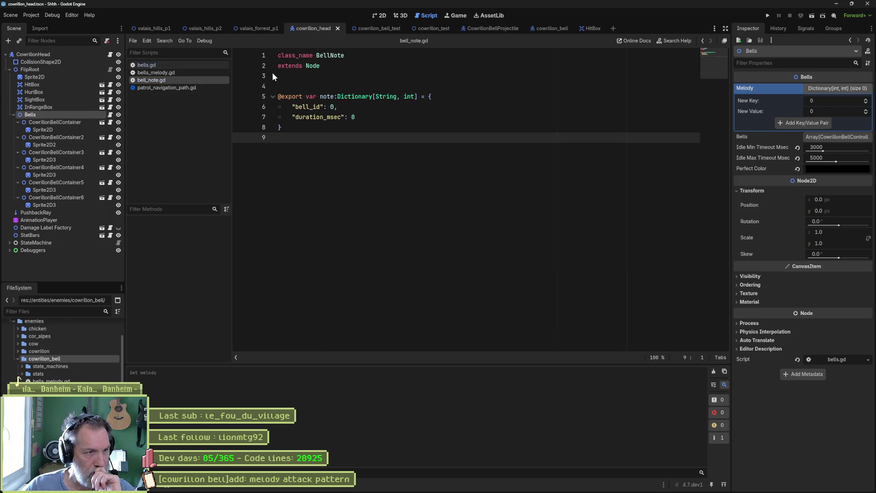
click(329, 67)
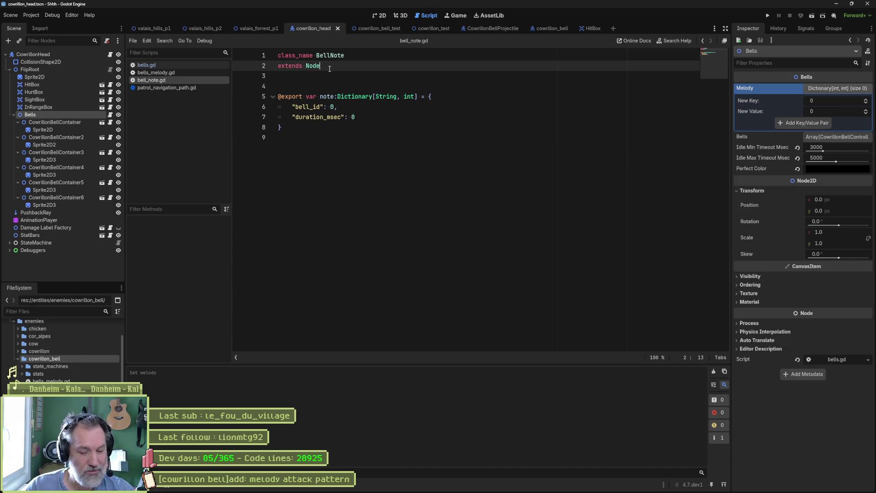
key(ctrl+shift+k)
key(ctrl+s)
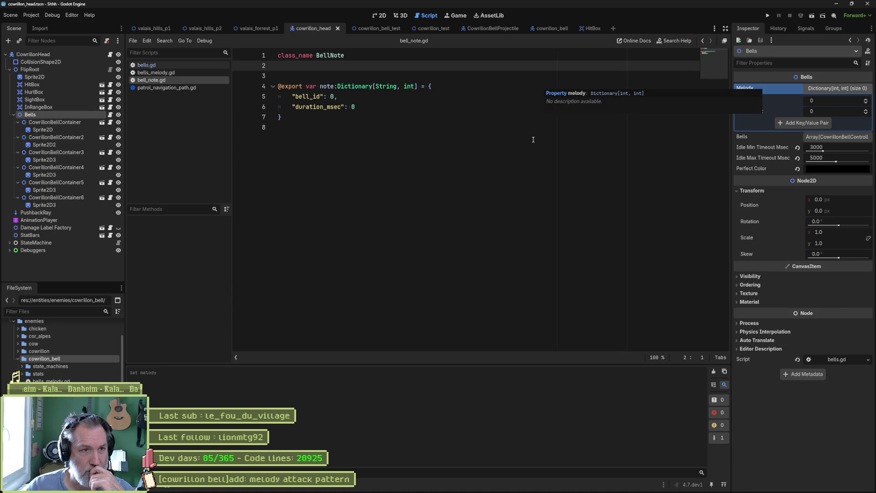
Reselect the Bells node and add a 0:0 entry to its Melody dictionary.
click(75, 123)
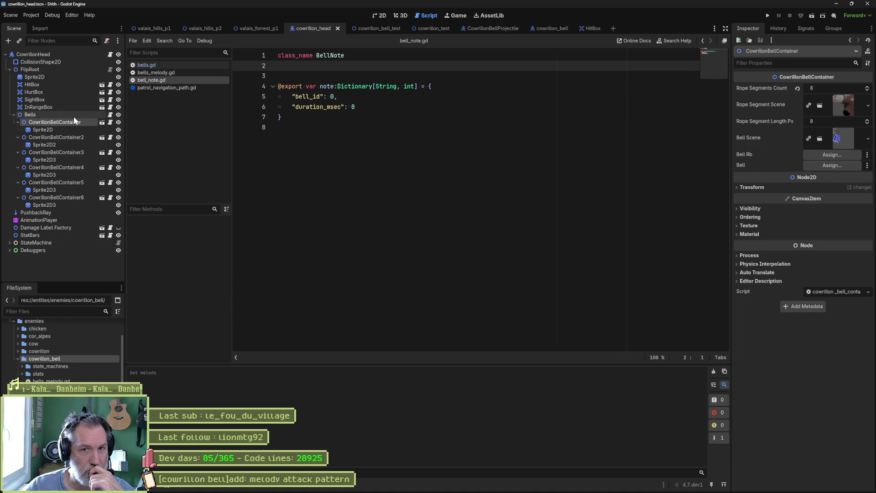
click(73, 116)
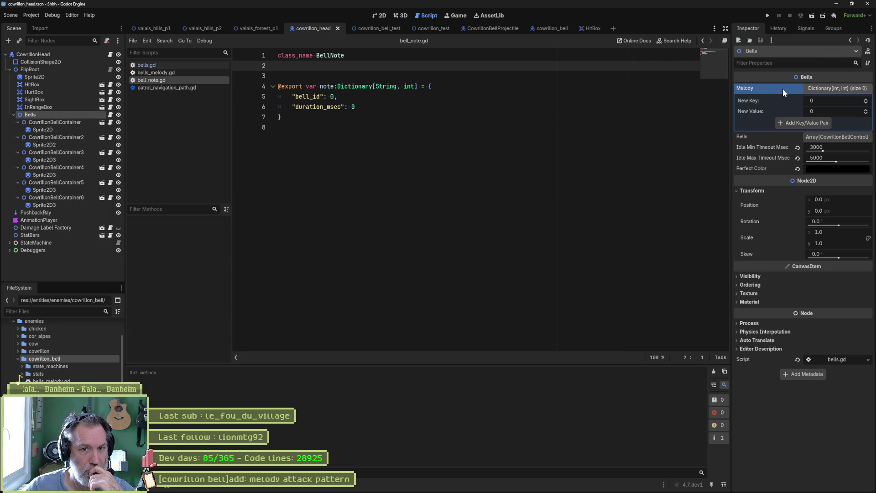
click(801, 124)
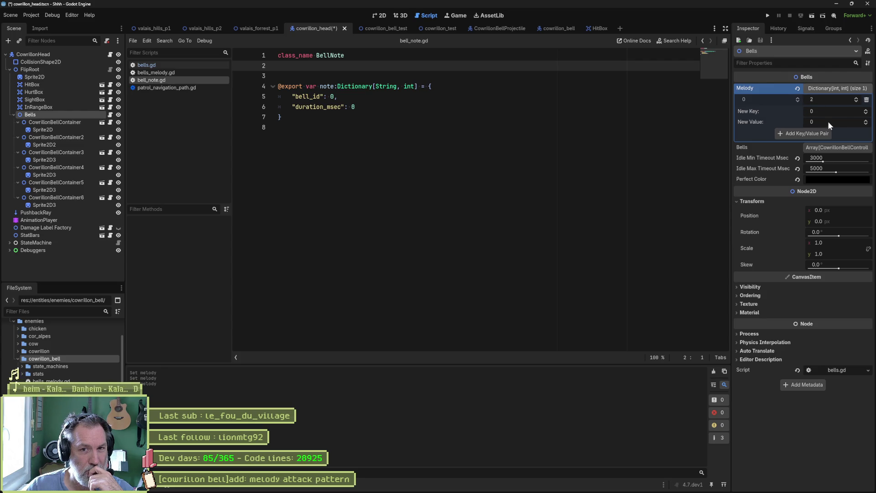
click(823, 132)
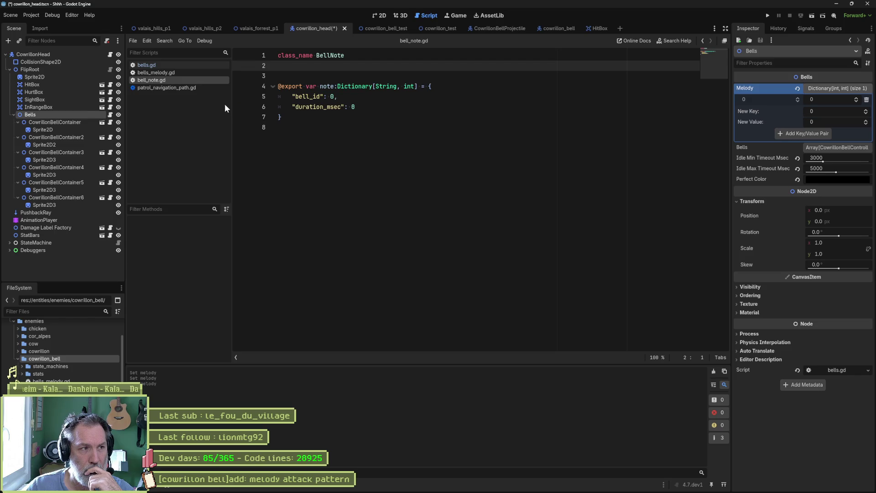
click(197, 72)
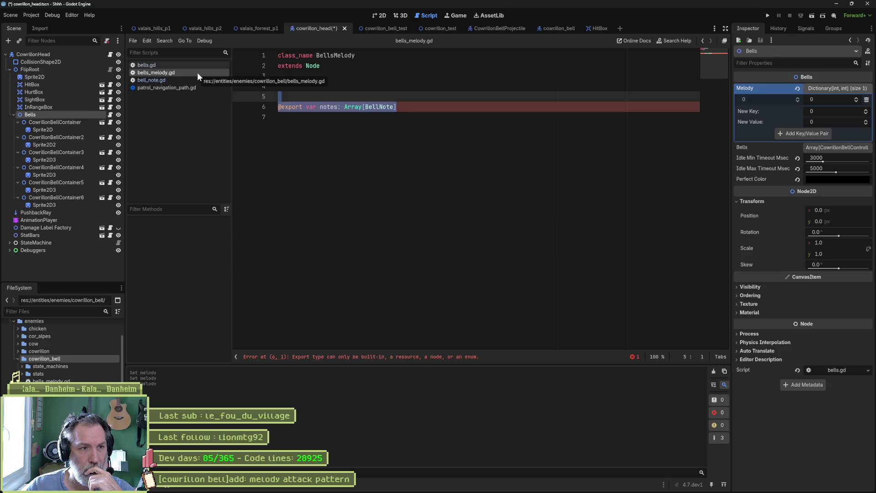
Delete the bells_melody.gd file via Show in FileSystem and save.
click(378, 93)
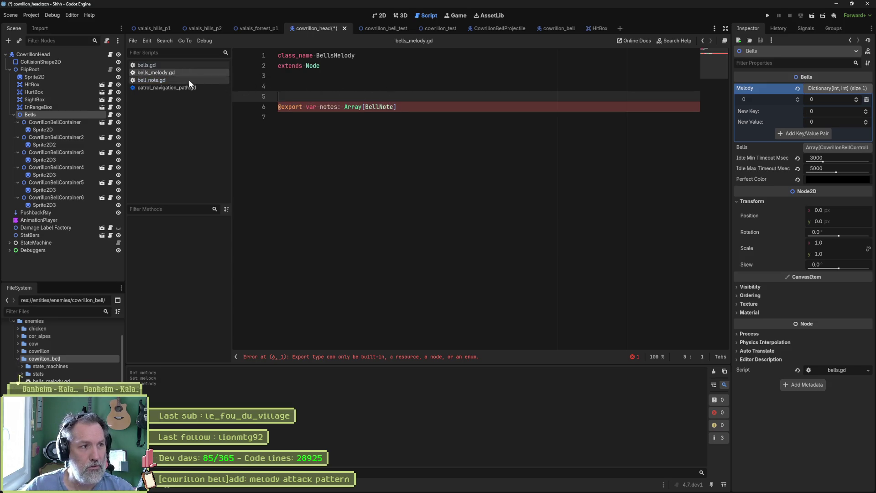
right_click(172, 73)
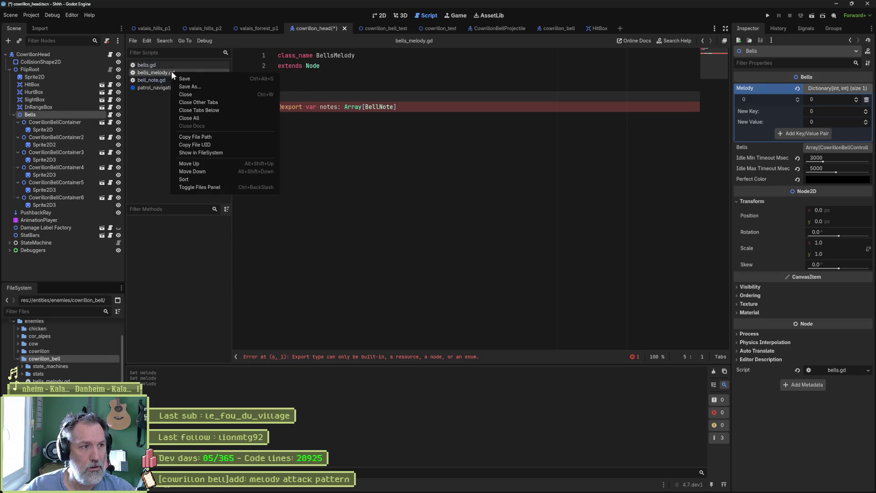
click(218, 154)
key(Delete)
key(Return)
key(ctrl+s)
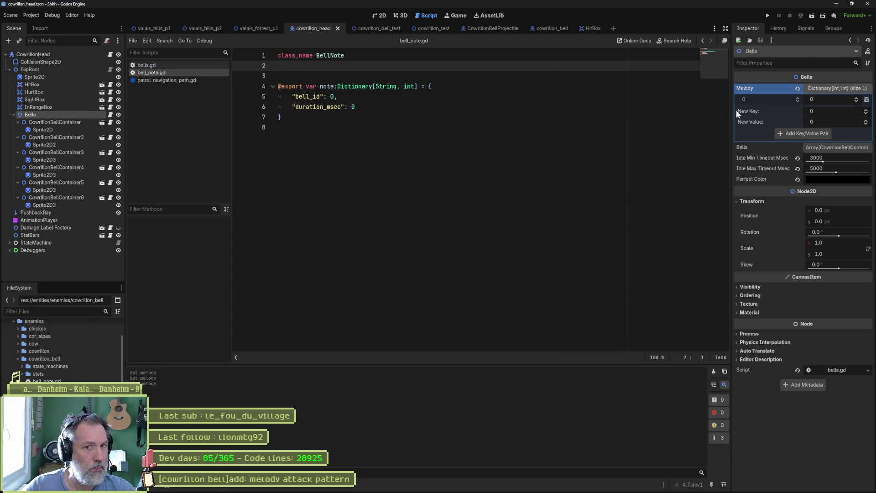
Revert the Bells node's Melody to an empty dictionary, save the scene, and reopen bells.gd.
click(79, 130)
click(70, 114)
click(797, 90)
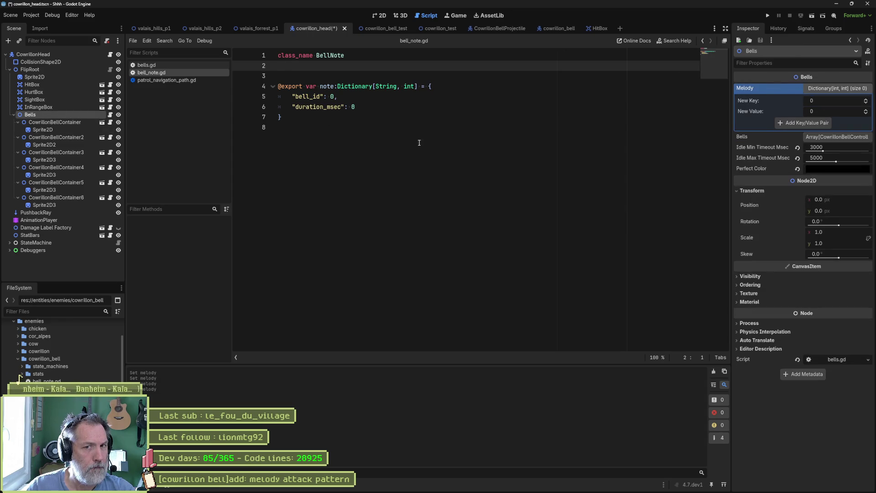
click(850, 89)
click(76, 121)
click(73, 114)
key(ctrl+s)
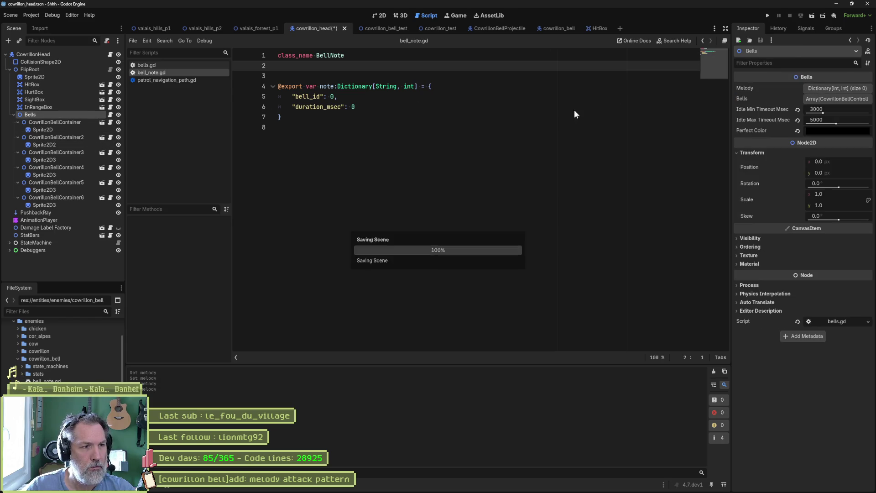
click(172, 66)
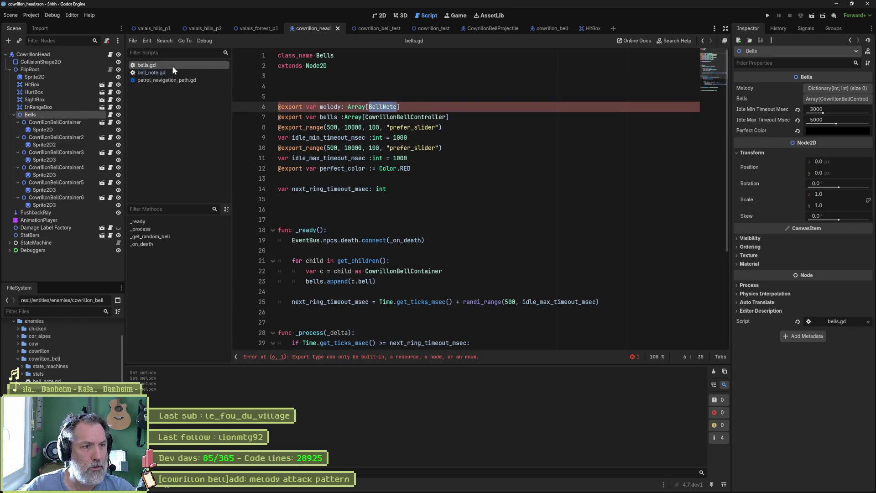
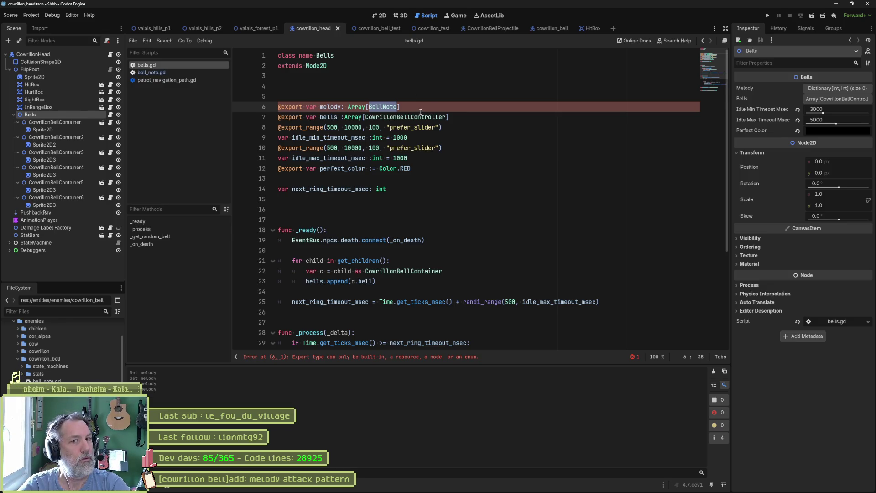
Add 'extends Resource' to bell_note.gd and save the BellNote script.
click(158, 71)
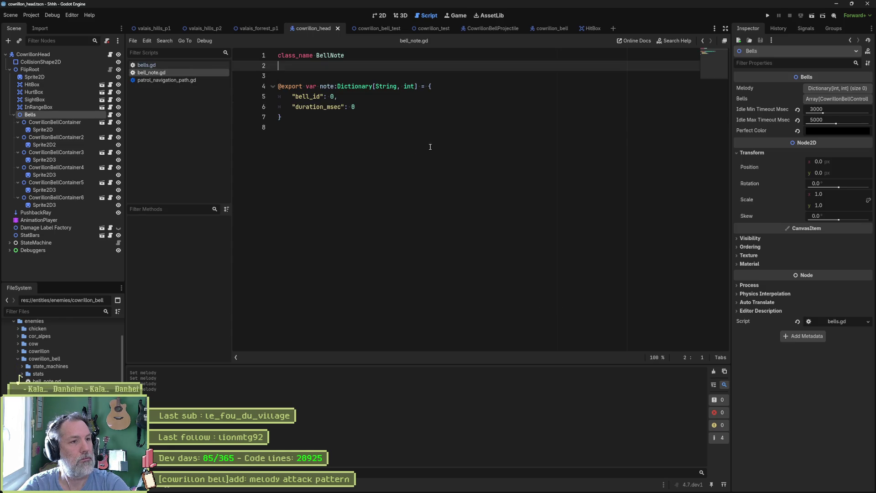
text(extends Resour)
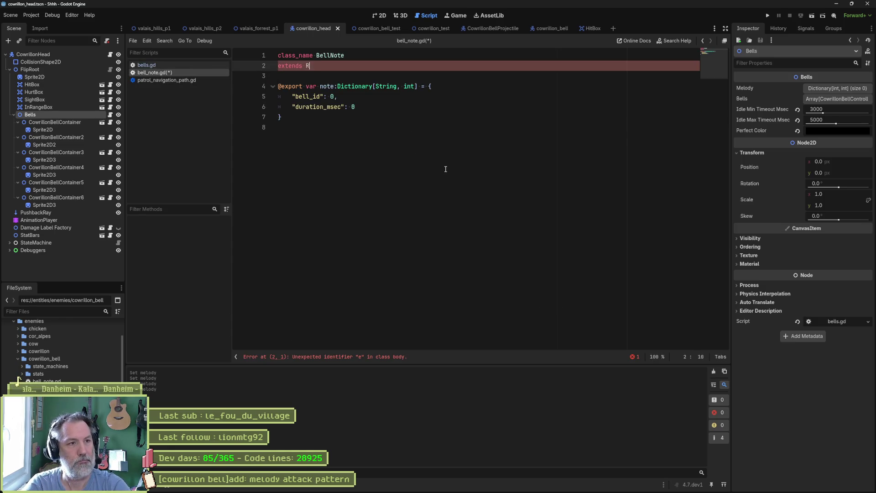
text(ce)
key(Return)
key(Return)
key(ctrl+s)
Back in bells.gd, save the scene, add a test pair to Bells' Melody, and open BellNote's definition.
click(164, 65)
key(ctrl+s)
click(64, 121)
click(64, 114)
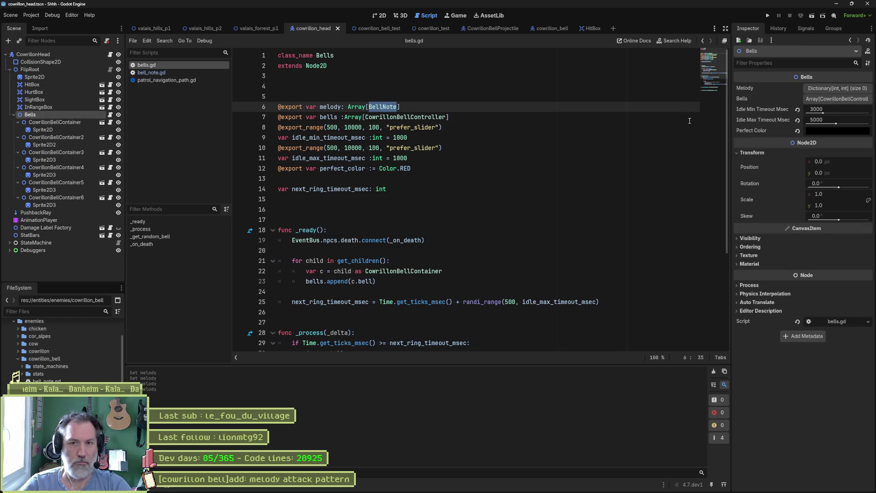
click(845, 87)
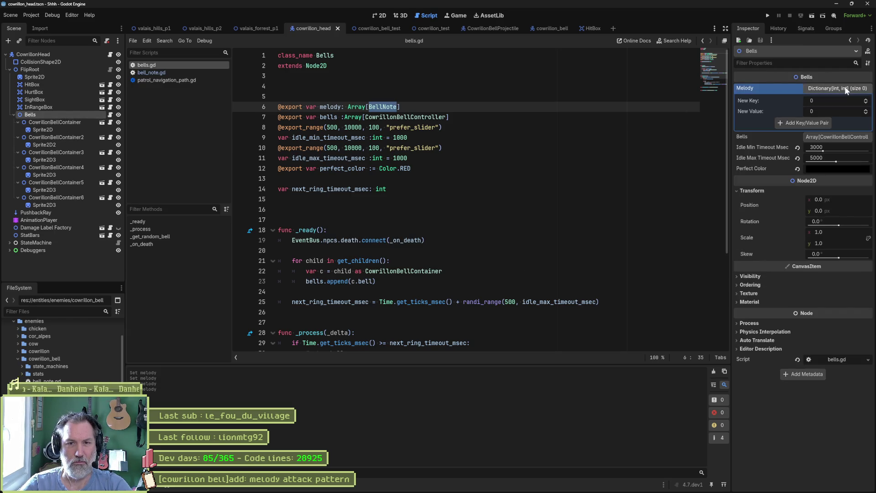
click(810, 123)
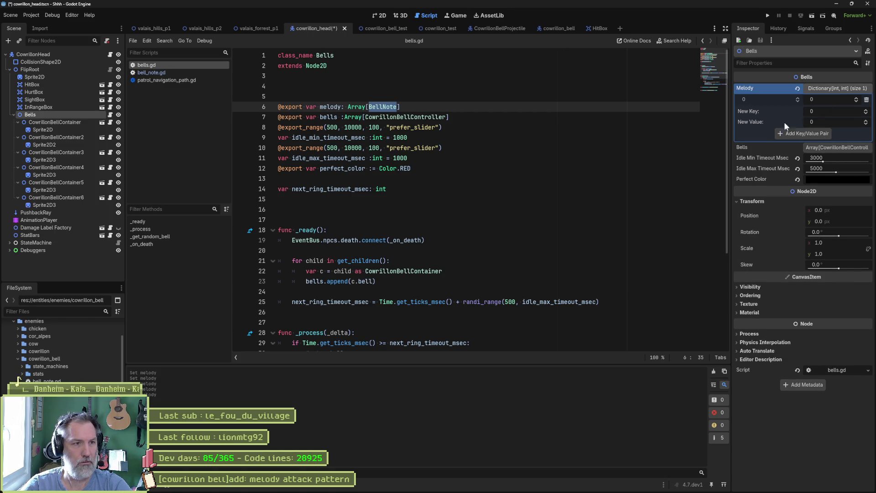
ctrl+click(388, 107)
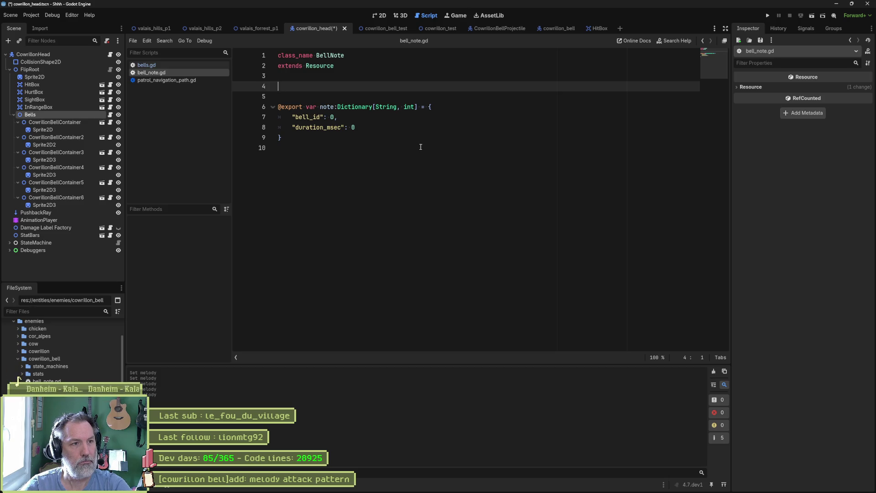
Delete the 0:0 test entry from the Bells node's Melody dictionary and save the scene.
click(64, 115)
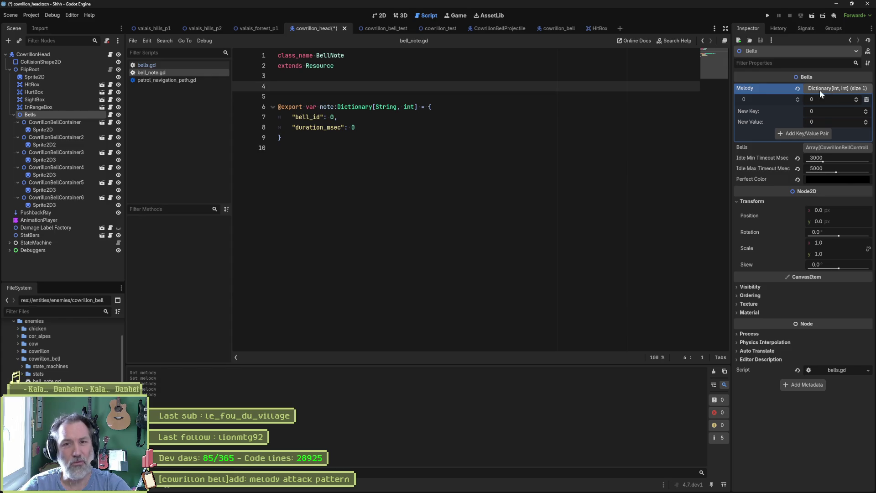
click(798, 88)
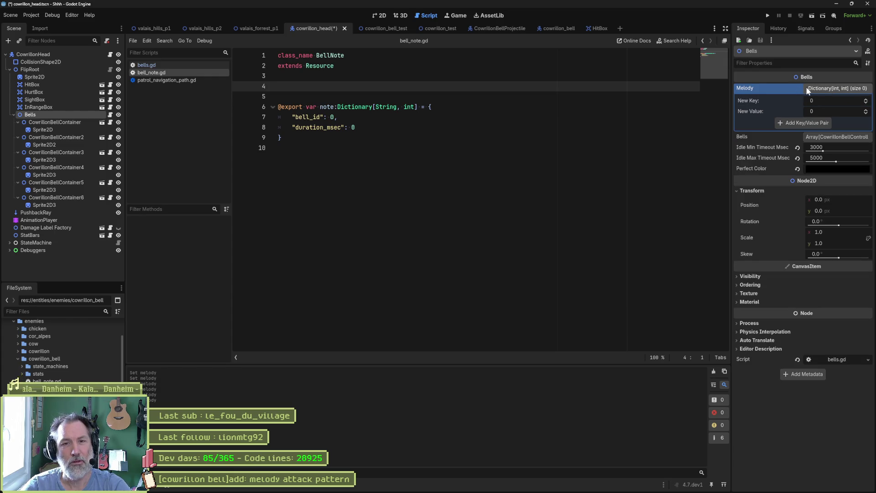
click(831, 88)
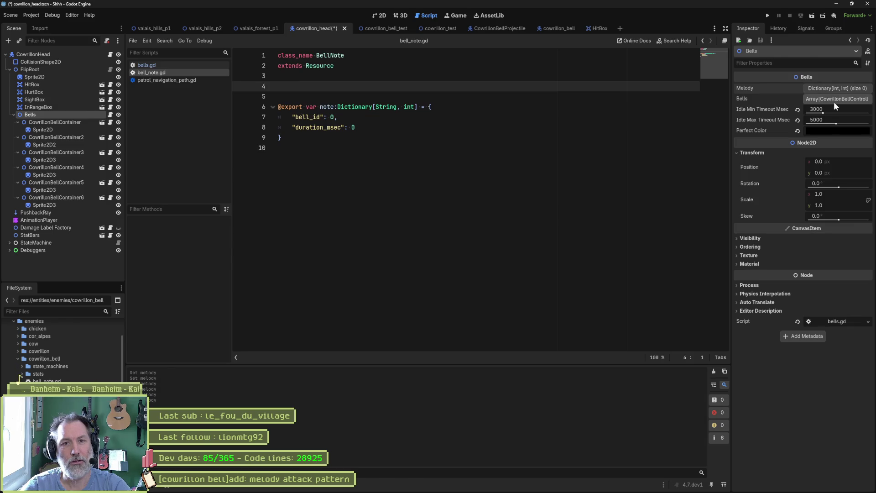
key(ctrl+s)
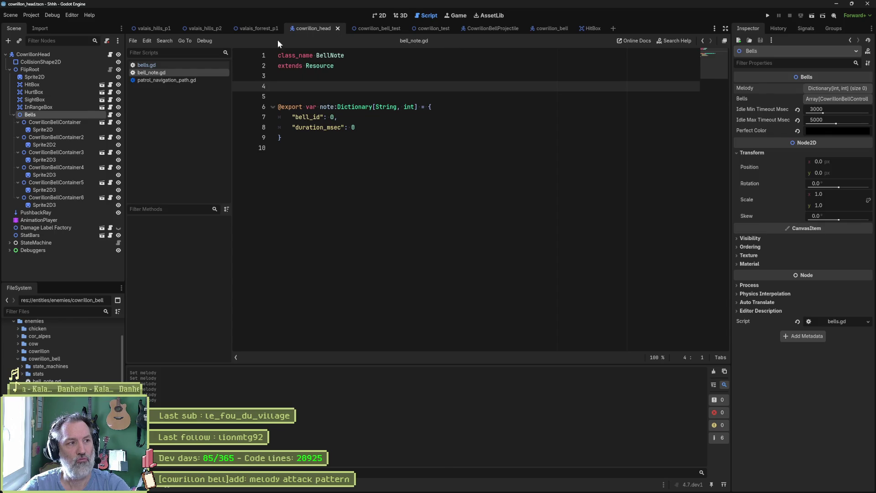
Cancel a Create New Node dialog on CowrillonHead, then reopen bells.gd from the Bells node.
click(57, 54)
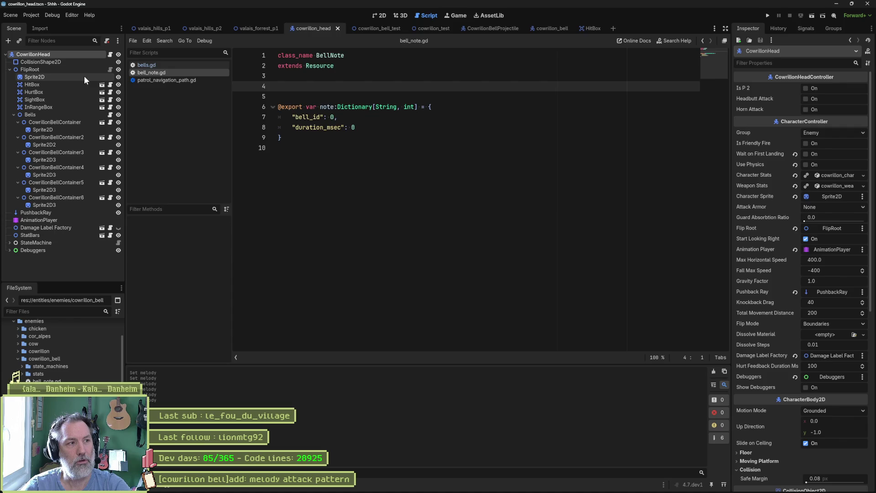
key(ctrl+a)
key(Up)
key(Up)
key(Up)
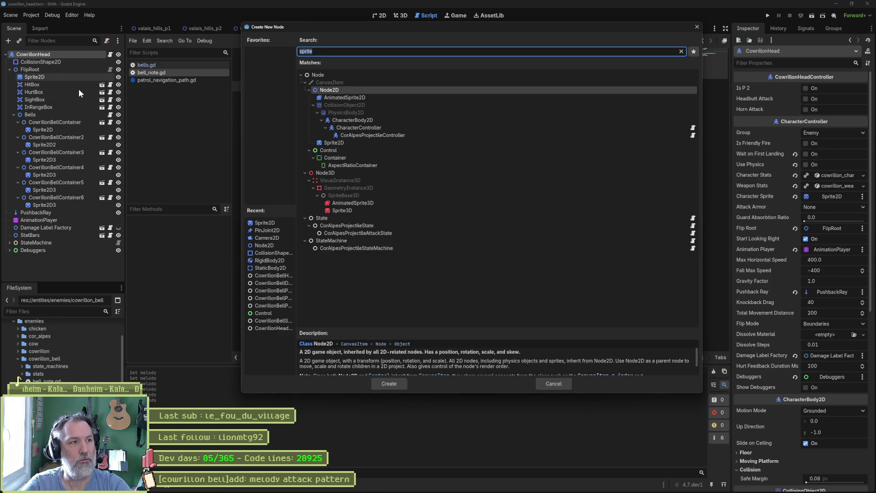
key(Escape)
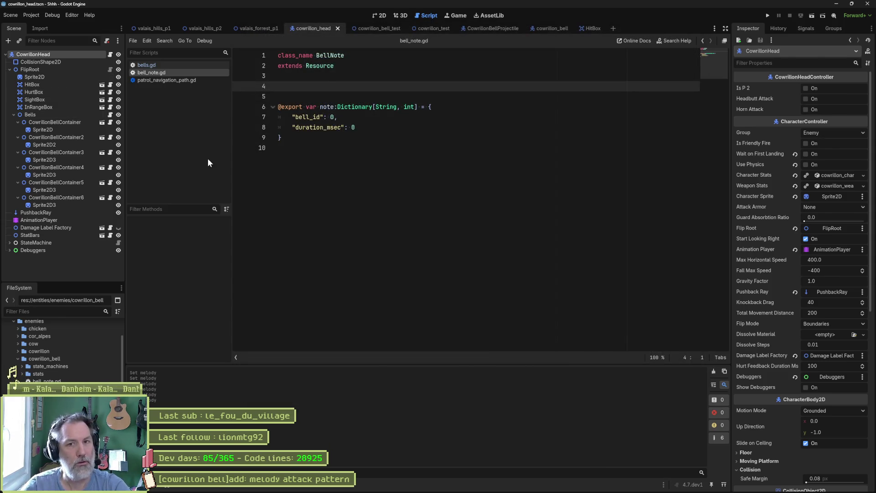
click(75, 115)
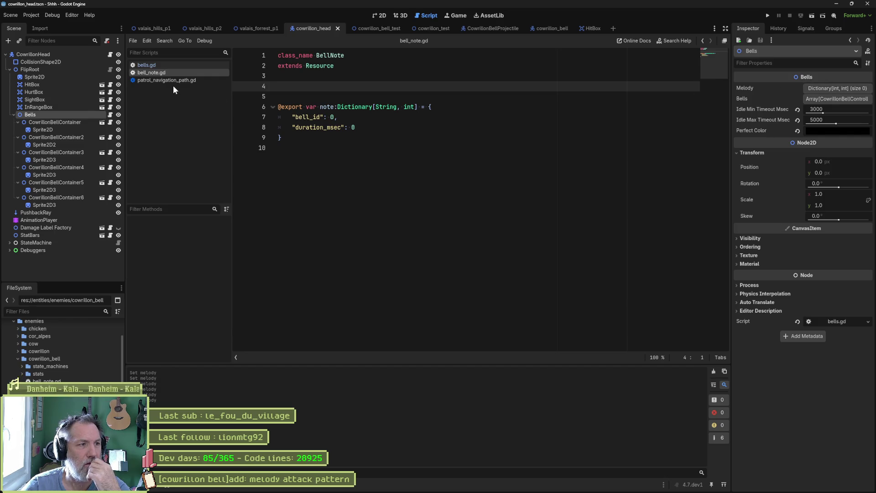
click(110, 115)
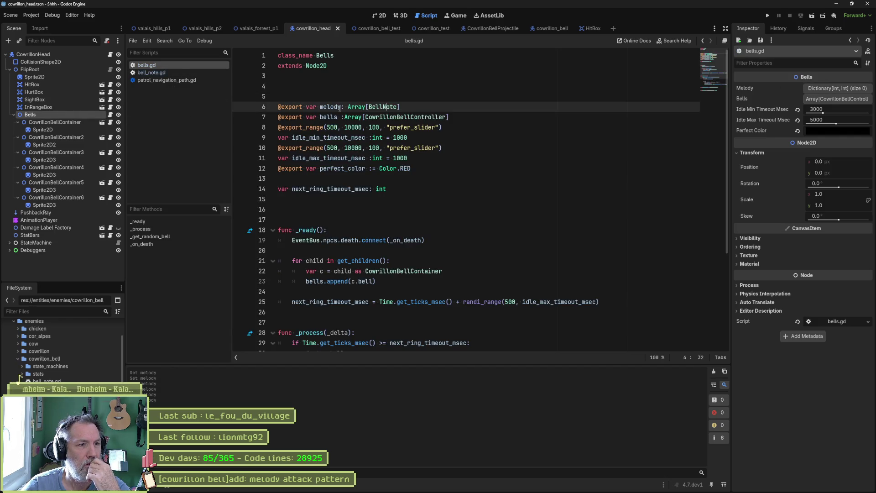
Rename the melody variable to melodys and save bells.gd.
double_click(378, 106)
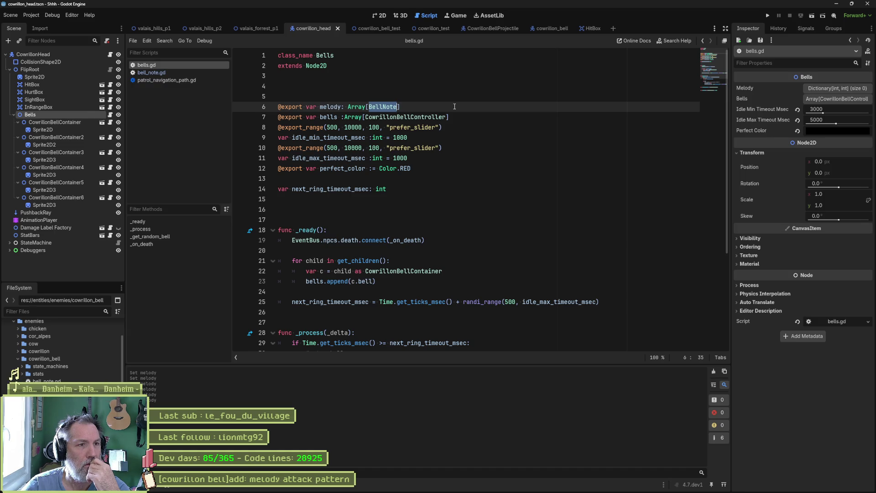
click(344, 106)
text(s)
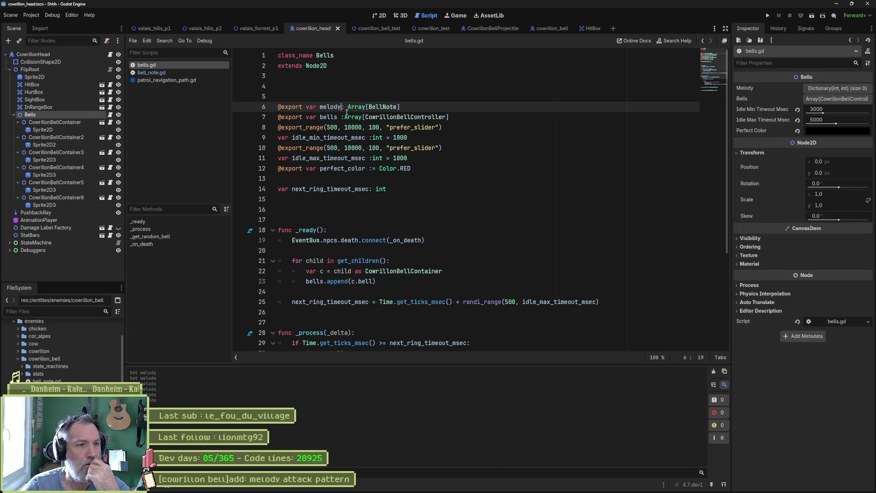
key(ctrl+s)
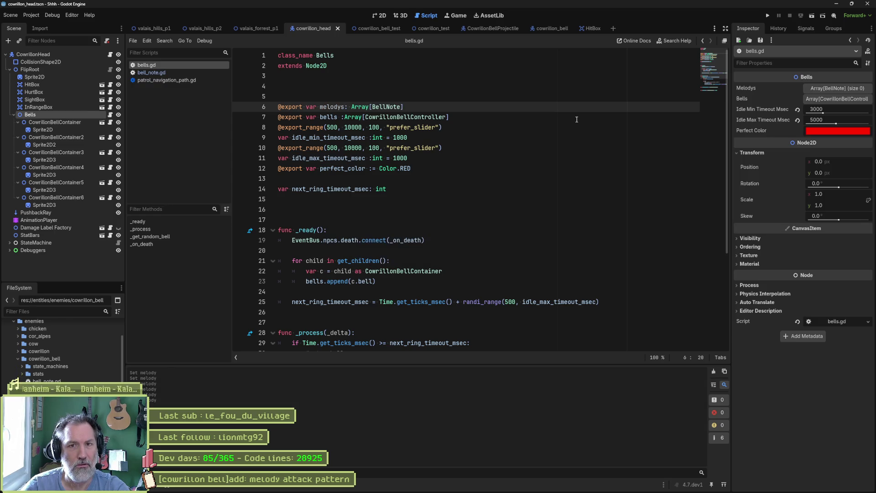
Add a New BellNote element to Melodys and expand its Note, then rename back to melody and save.
click(839, 89)
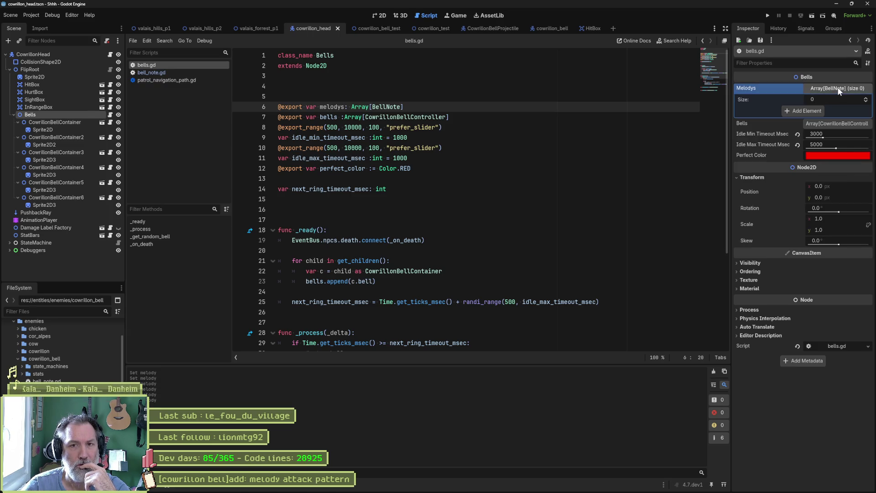
click(815, 111)
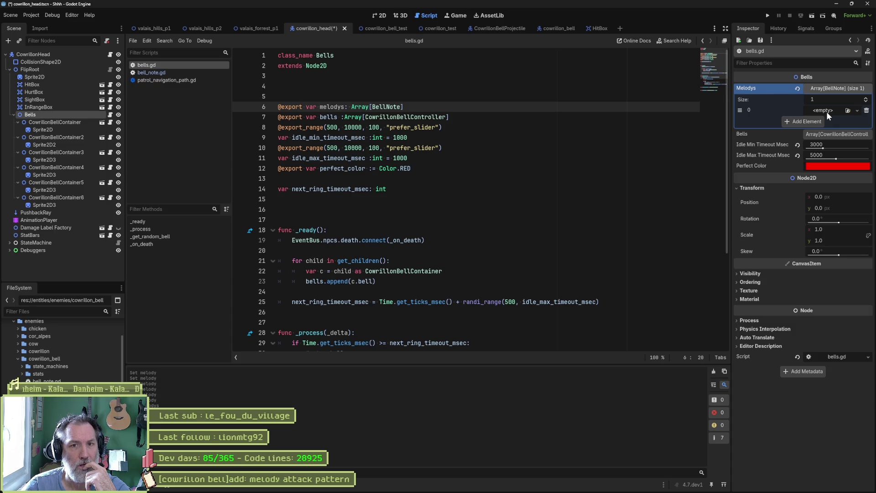
click(856, 111)
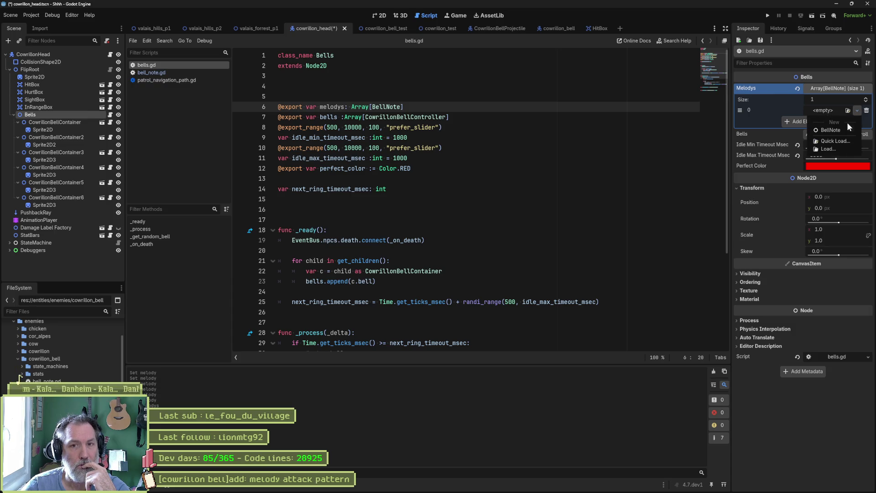
click(841, 132)
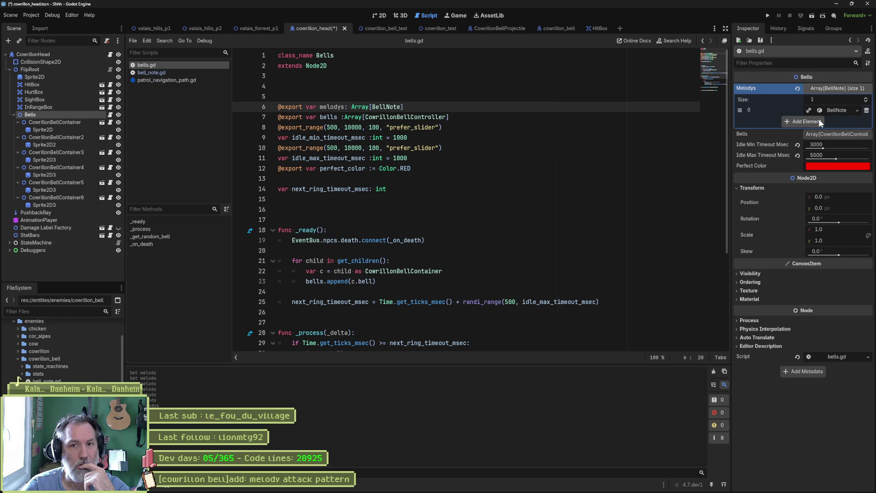
click(838, 114)
click(836, 122)
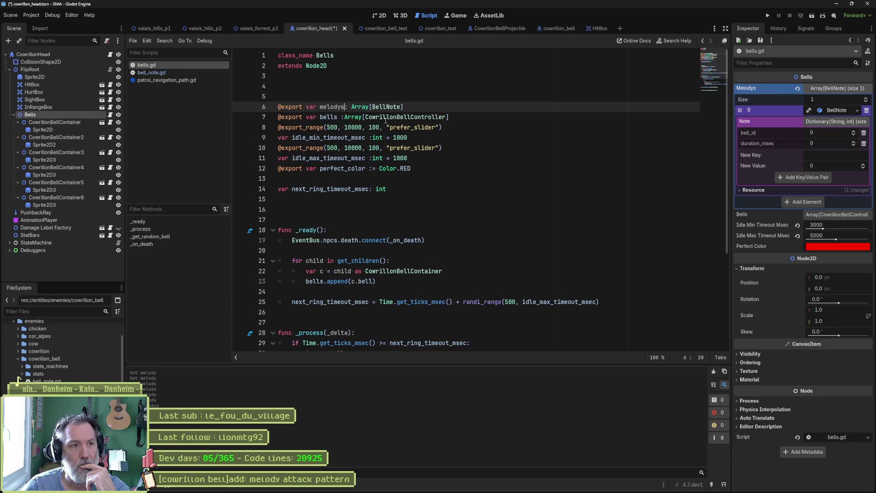
key(BackSpace)
key(ctrl+s)
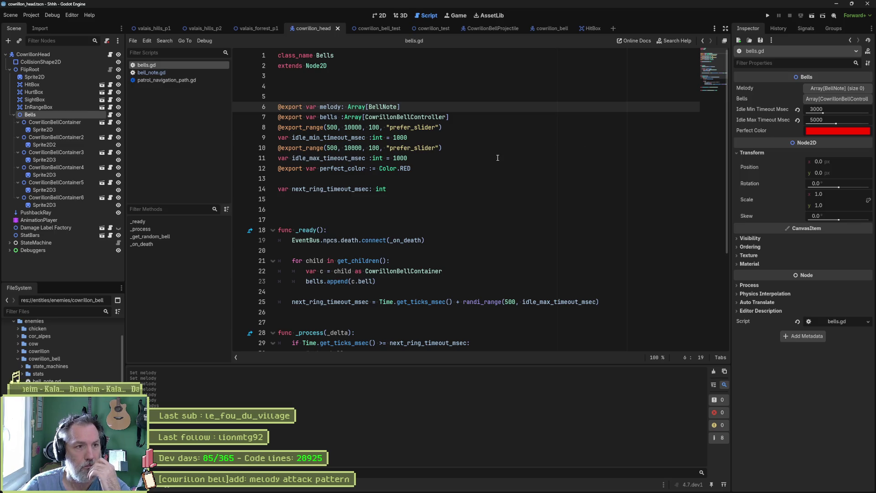
Add a New BellNote element to the Bells Melody array with duration_msec 1000 in its Note.
click(166, 73)
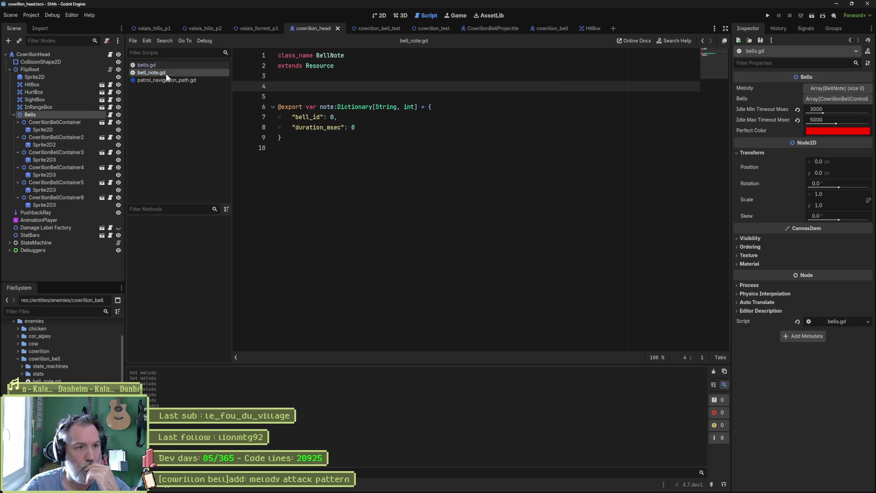
drag(304, 106, 278, 107)
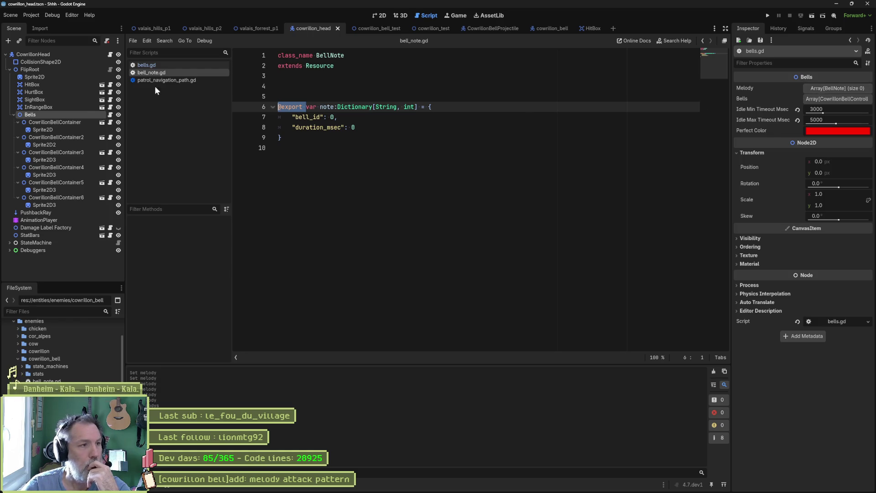
click(819, 86)
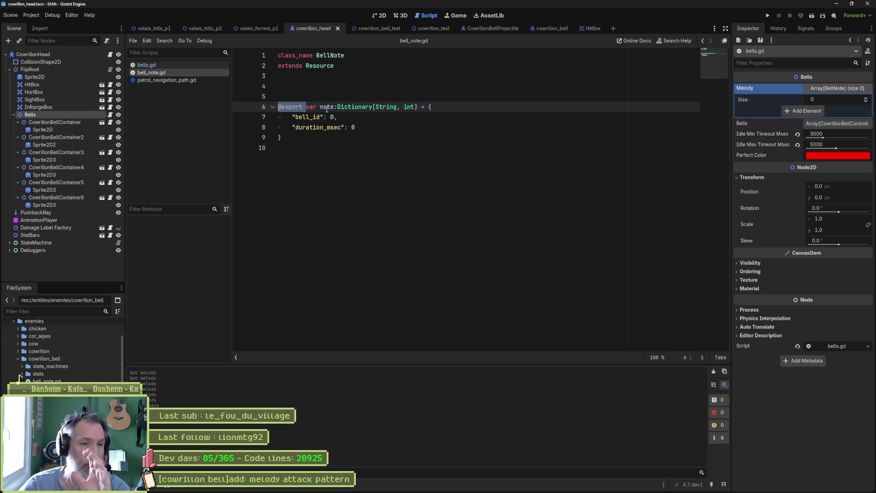
click(813, 110)
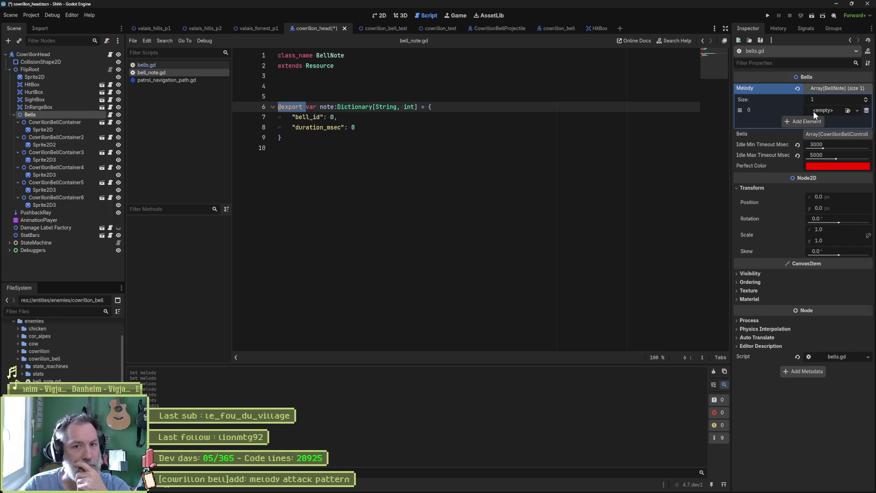
click(857, 110)
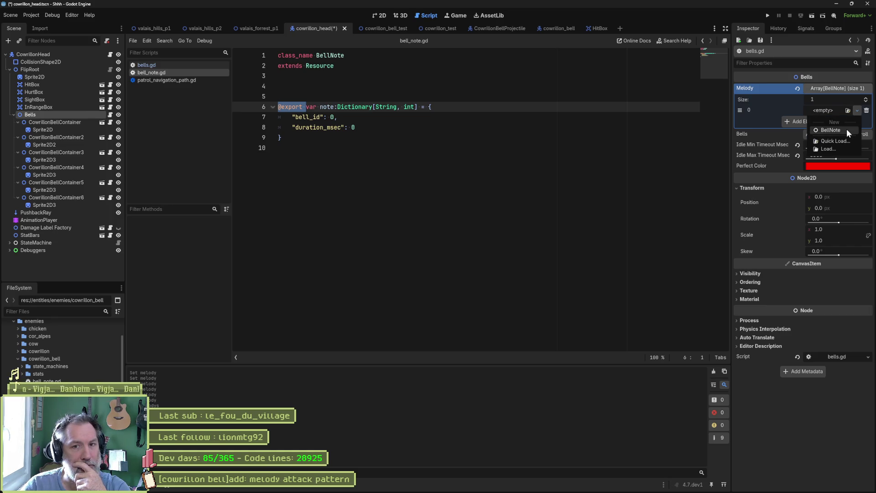
click(846, 129)
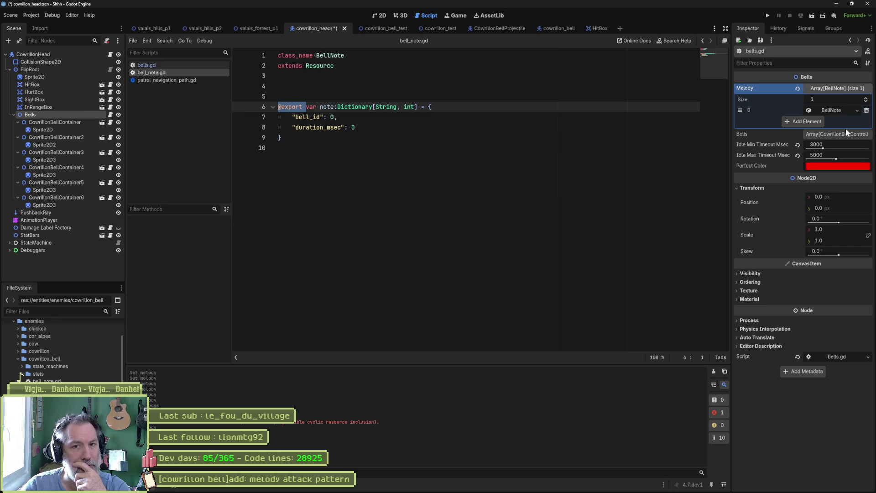
click(826, 110)
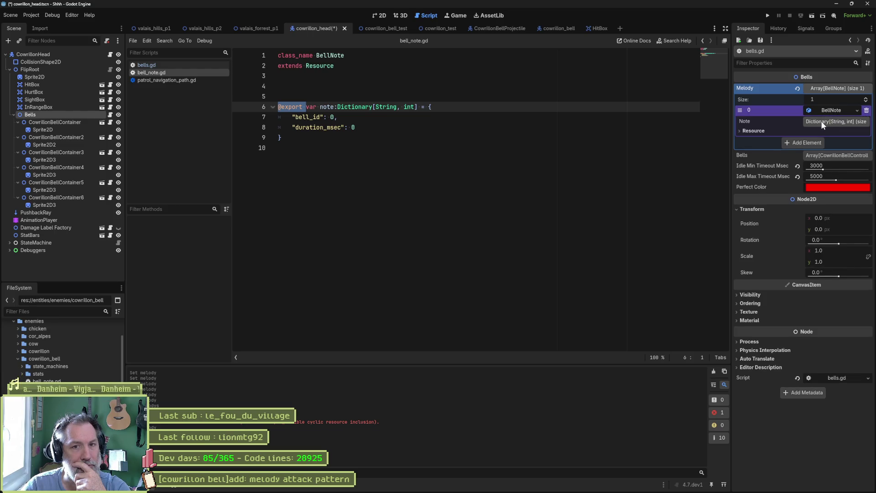
click(810, 123)
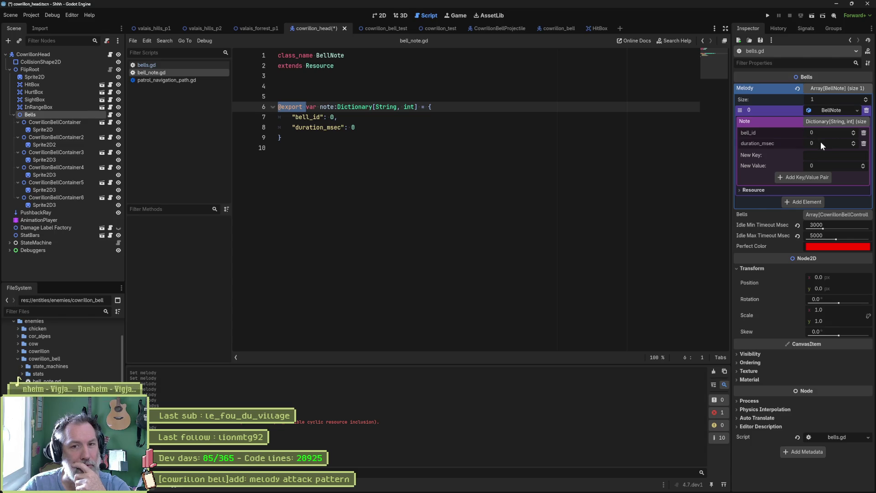
text(000)
key(Return)
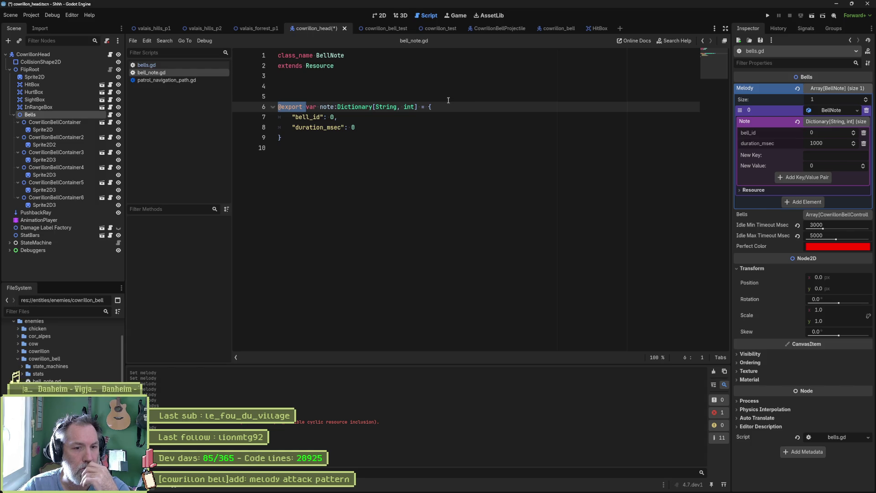
double_click(364, 107)
key(ctrl+c)
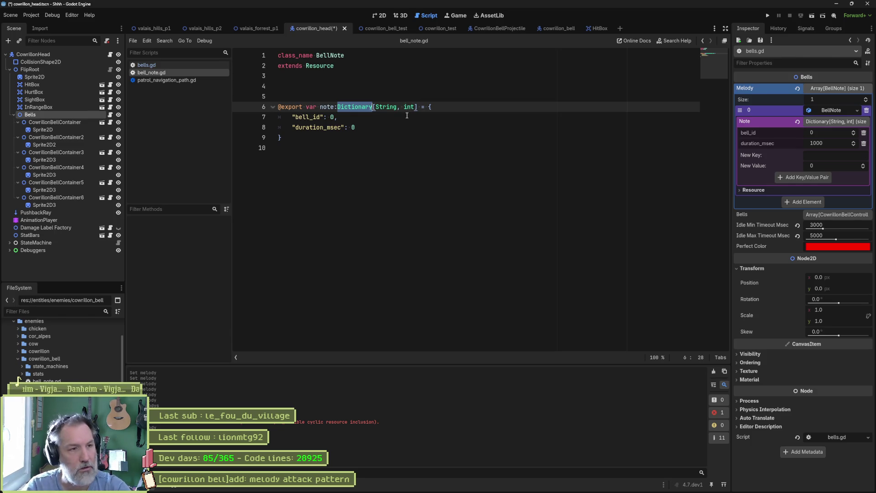
Try typing note as Entry and switching the base class to Dictionary in bell_note.gd.
text(Entry)
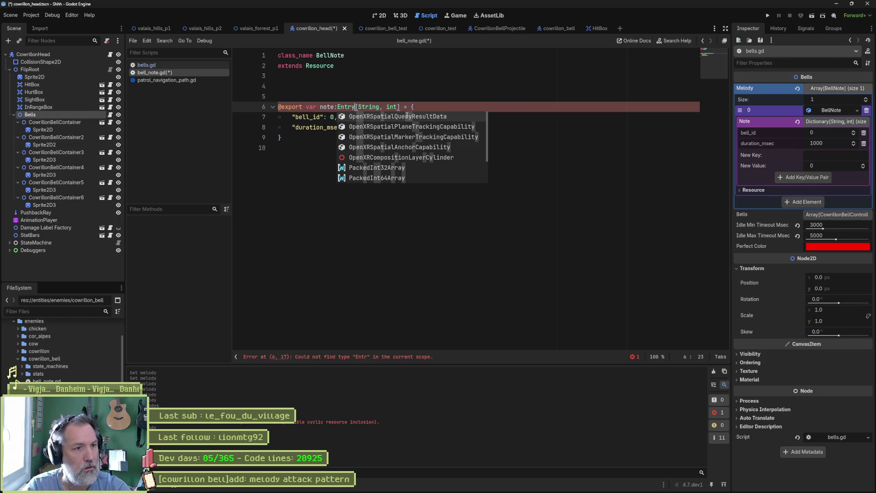
key(BackSpace)
key(BackSpace)
key(BackSpace)
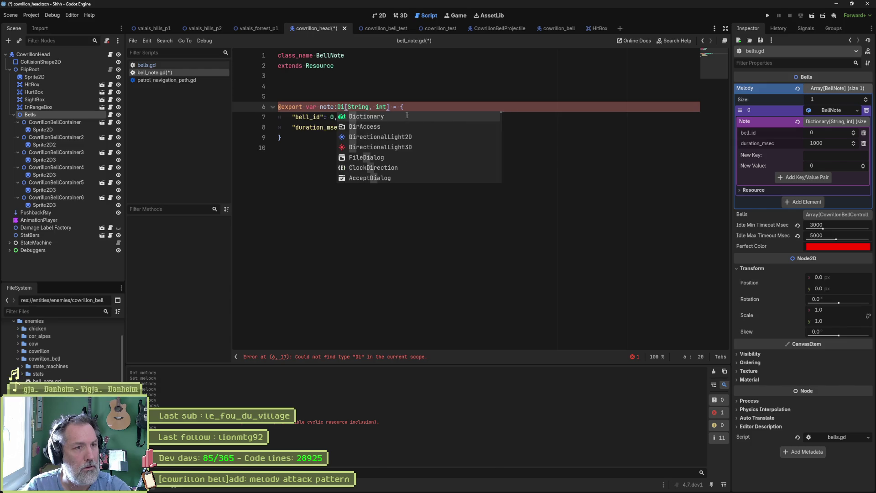
text(c)
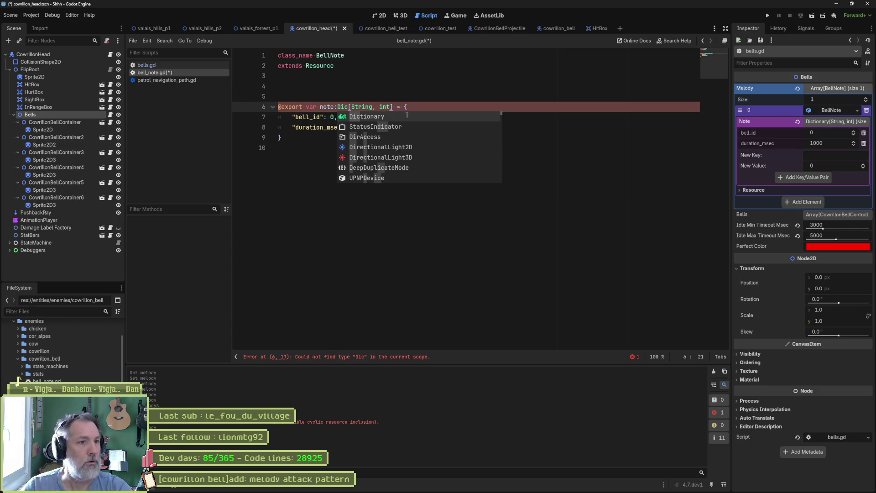
click(442, 70)
text(Dic)
key(Return)
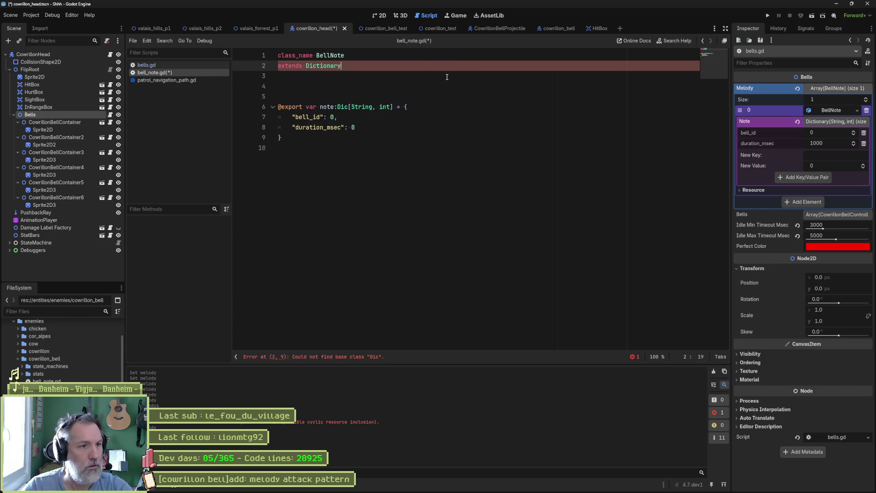
click(336, 97)
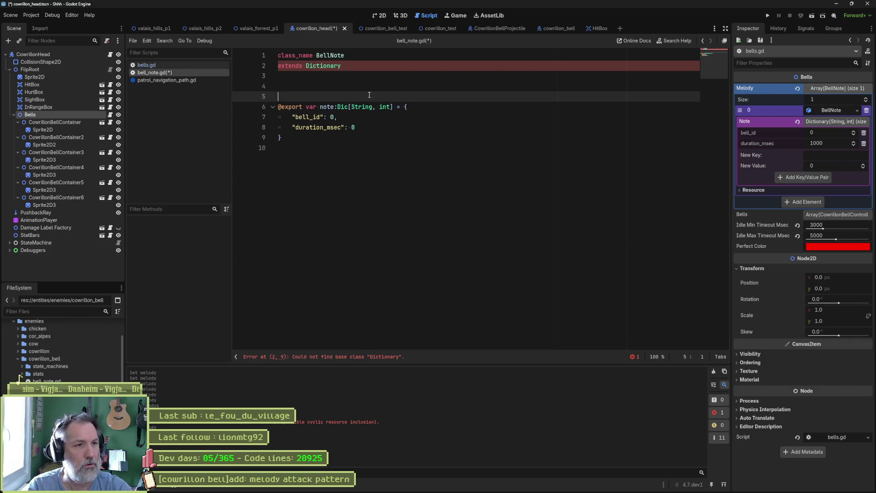
Restore the Resource base class and Dictionary[String, int] note type, then save everything.
key(ctrl+z)
key(ctrl+z)
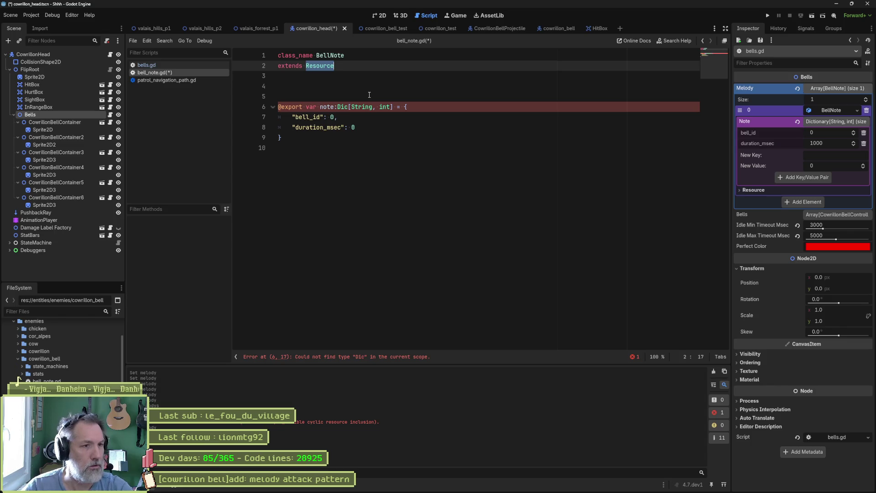
key(ctrl+z)
key(ctrl+z)
key(ctrl+z)
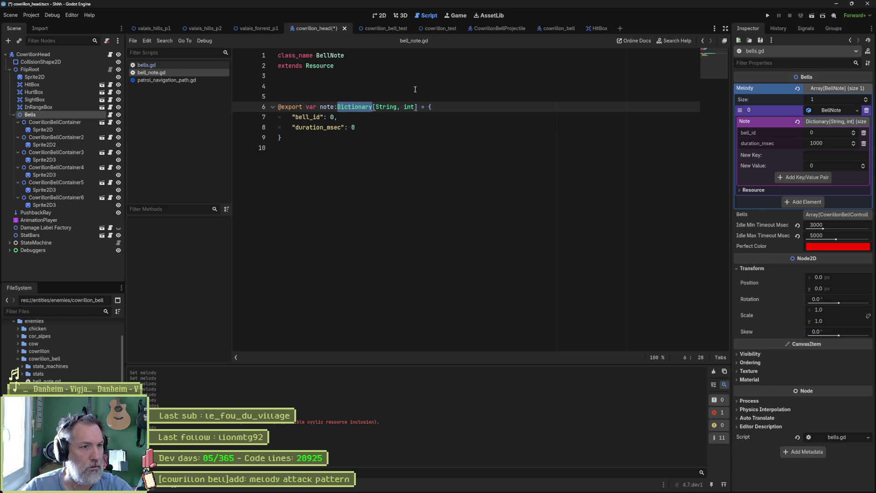
key(BackSpace)
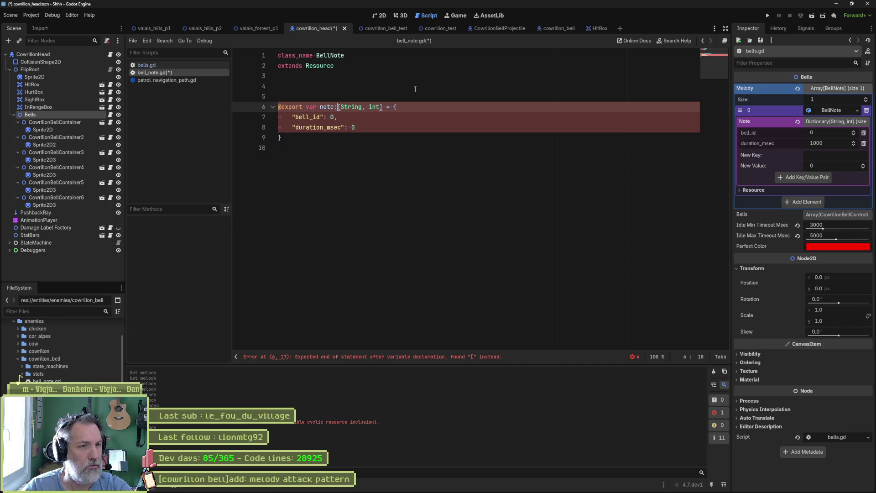
key(ctrl+v)
key(ctrl+s)
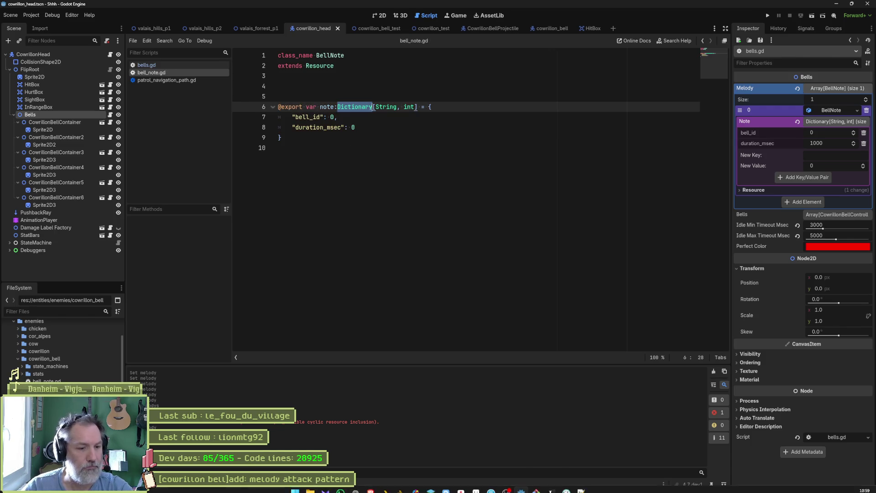
click(356, 485)
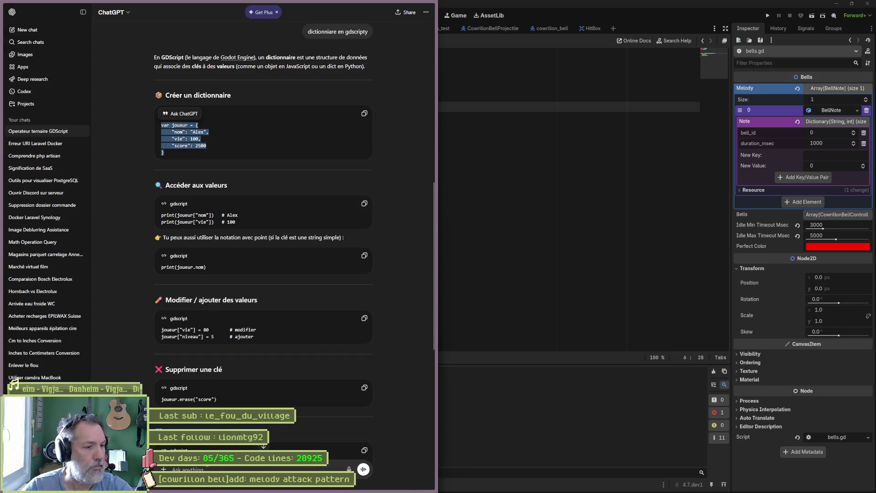
Ask ChatGPT 'commentunn gdpt une ent de dictionnaire', read the answer, then go back to Godot.
click(205, 469)
text(comment)
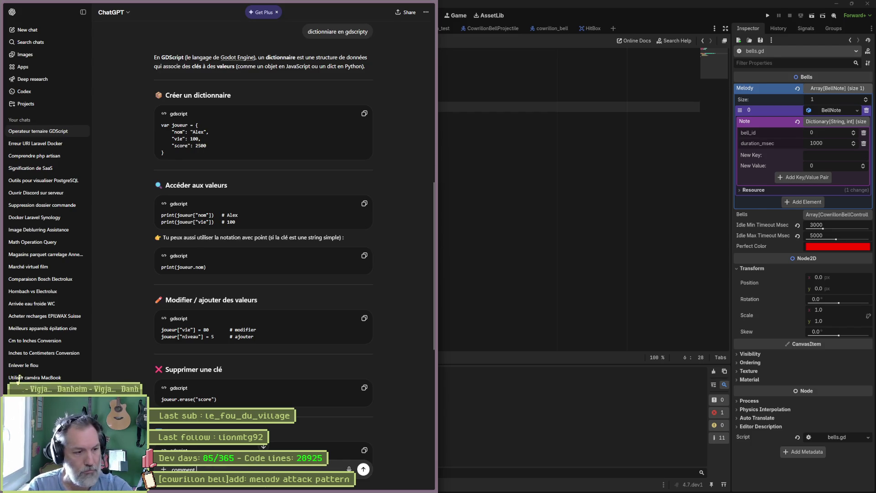
text(un)
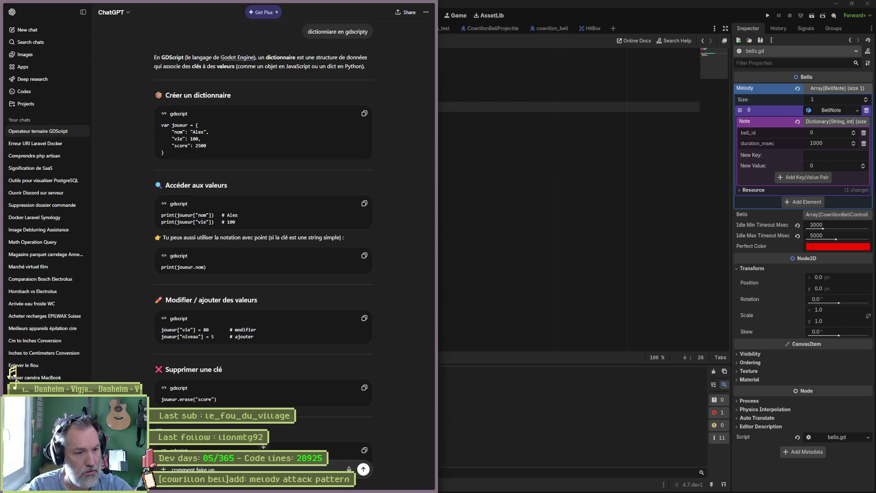
text(n gd)
text(pt une)
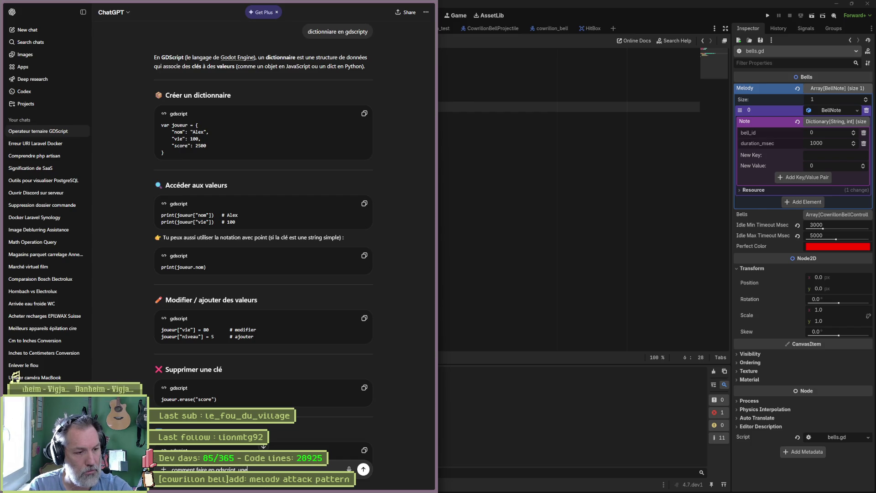
text( ent de dictionnaire)
key(Return)
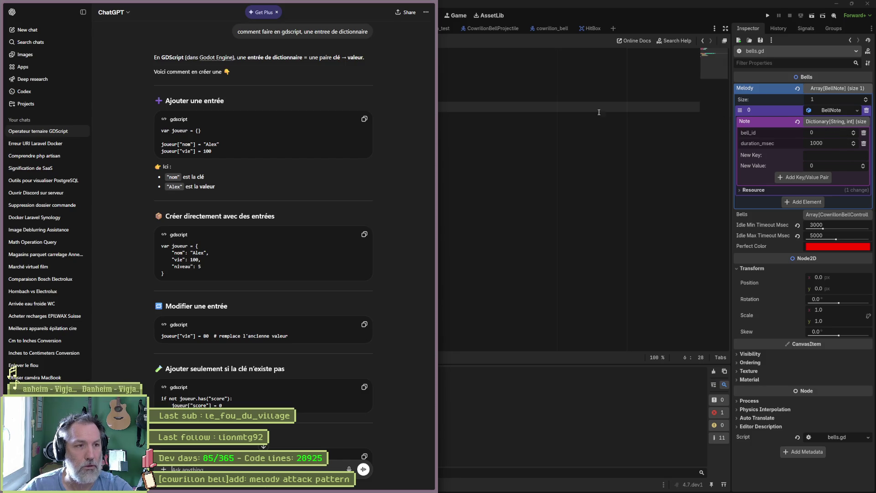
click(402, 118)
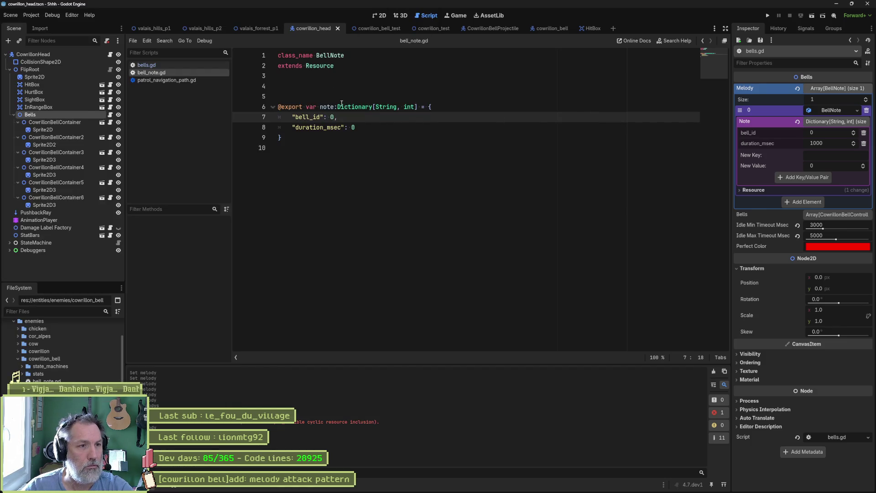
Copy the note Dictionary export block from bell_note.gd below melody in bells.gd and save.
drag(312, 137, 267, 99)
key(ctrl+c)
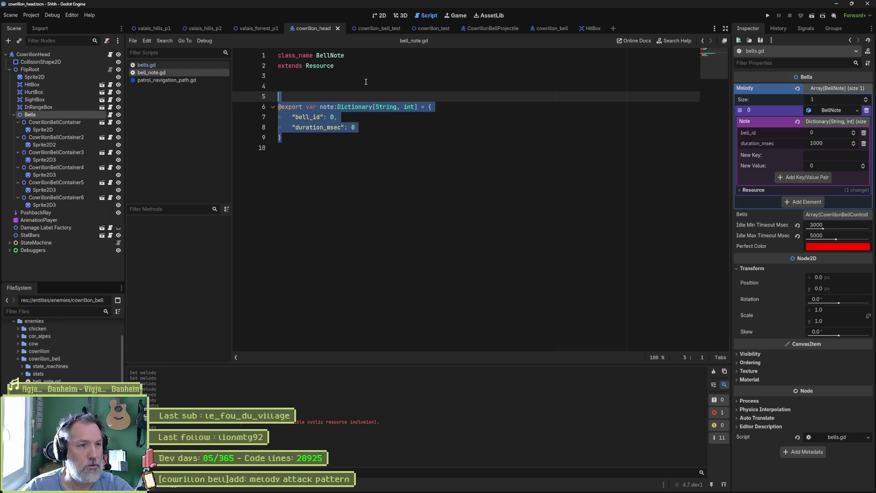
click(191, 67)
click(435, 107)
key(Return)
key(ctrl+v)
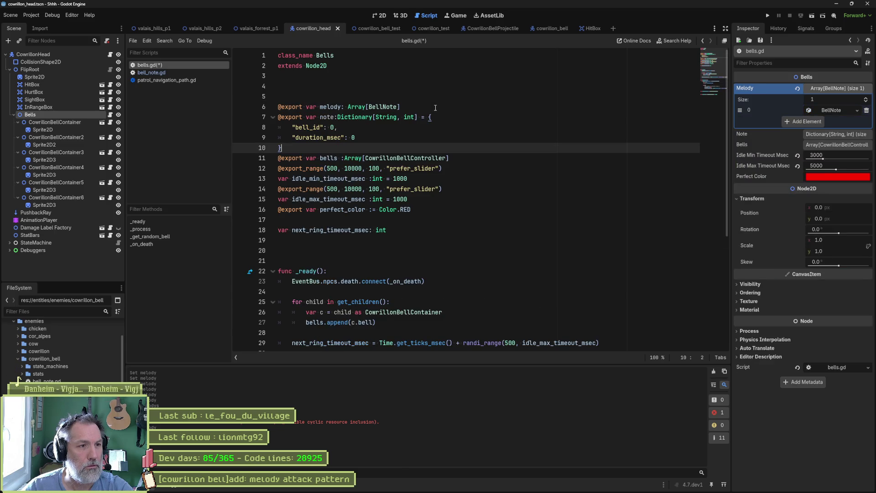
key(ctrl+s)
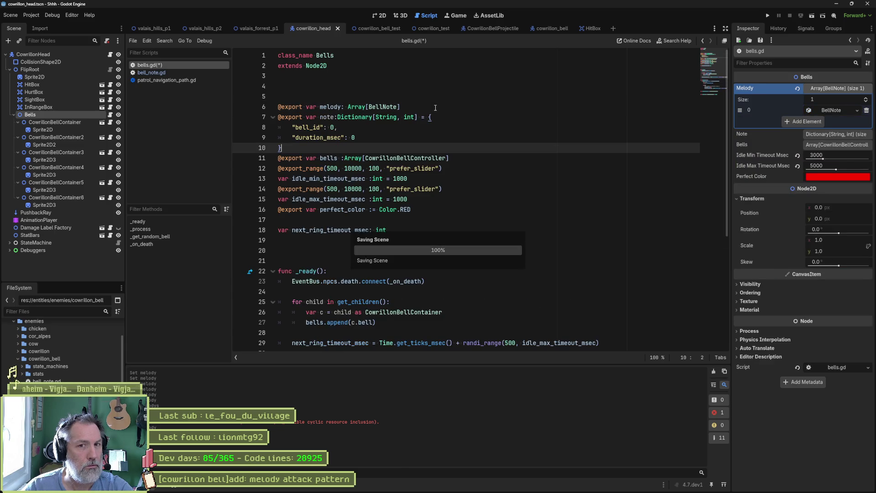
Rename melody to melody_old on line 6 and note to melody on line 7, then save.
click(334, 117)
double_click(335, 116)
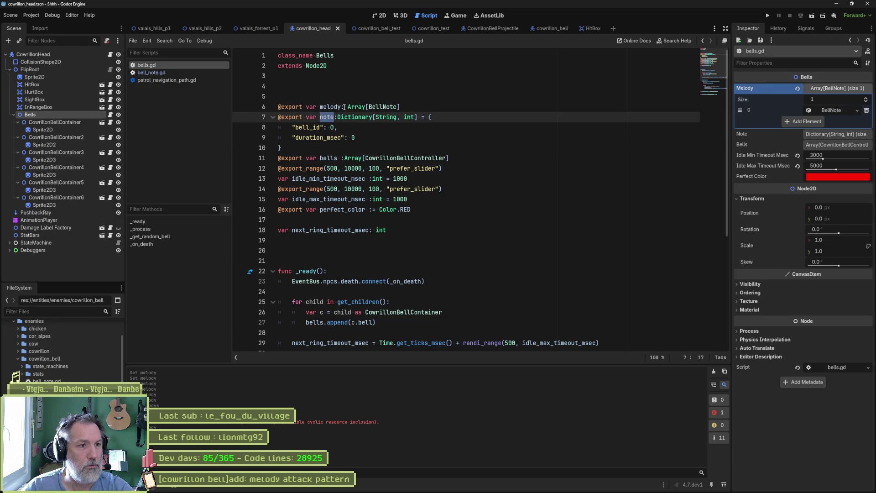
key(Up)
text(_old)
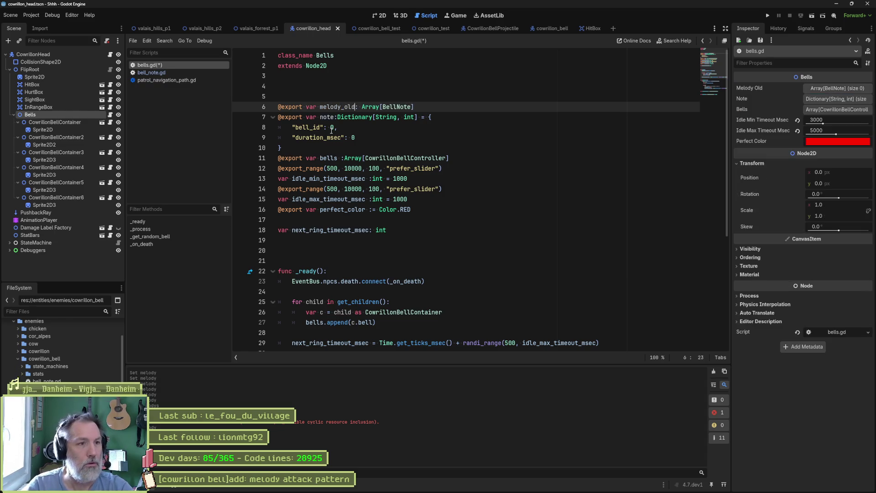
key(Down)
key(ctrl+shift+Right)
text(melody)
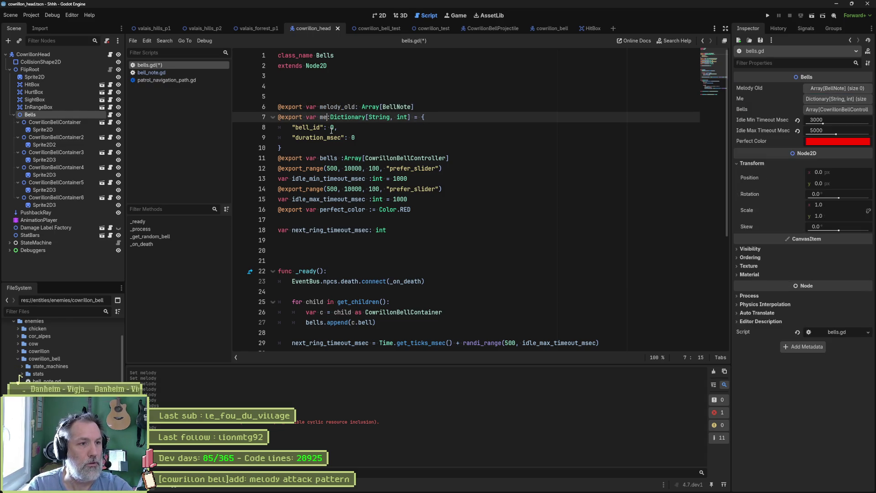
key(ctrl+s)
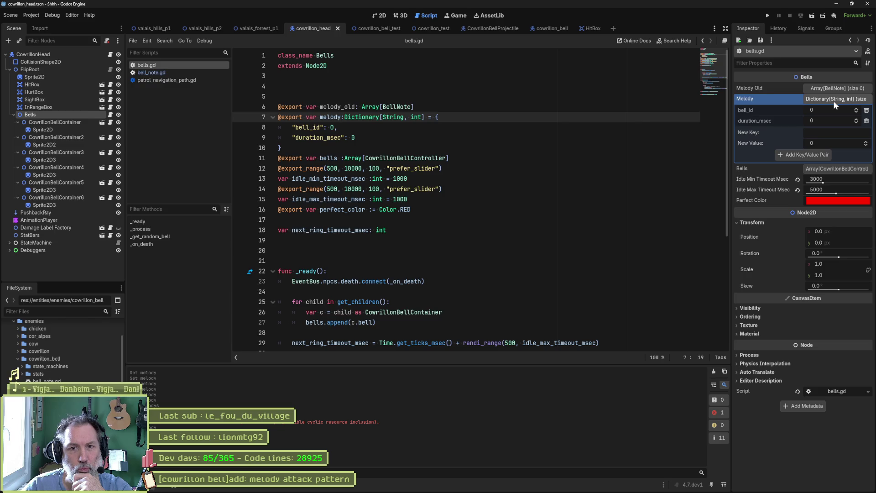
Set duration_msec to 1000 in Bells' Melody, try adding an entry, then revert Melody to default.
click(855, 118)
click(855, 117)
click(855, 117)
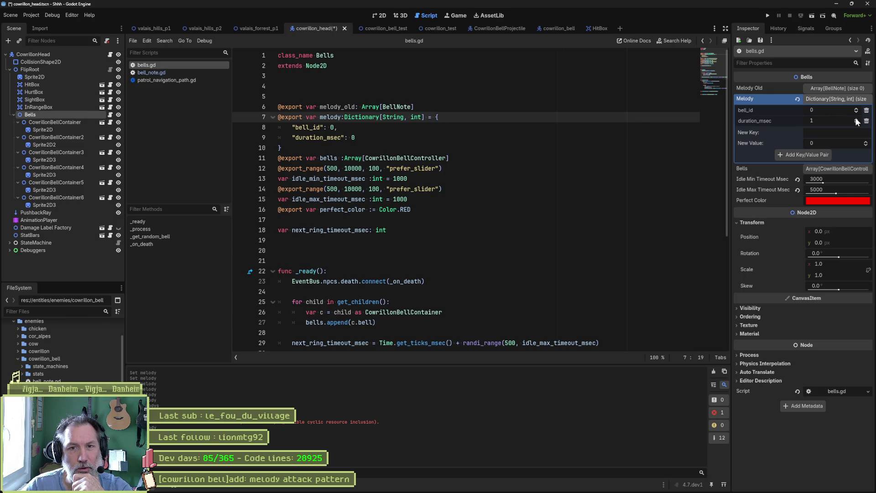
click(842, 119)
text(1000)
key(Return)
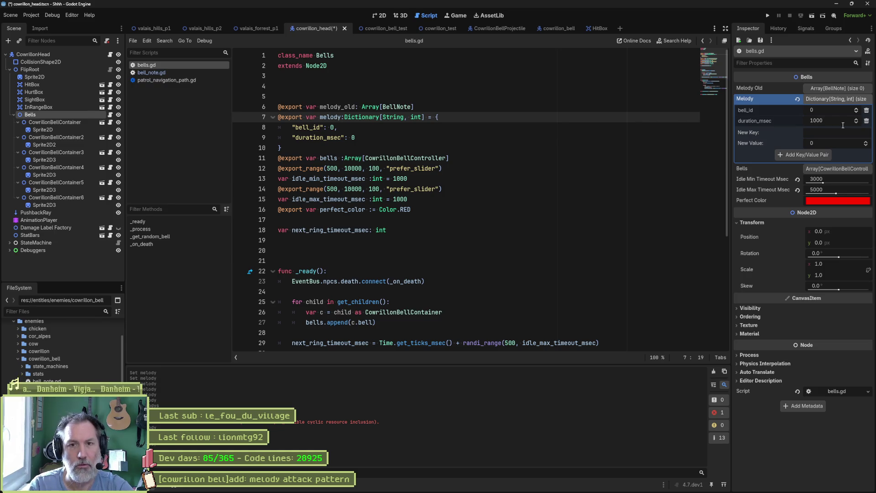
click(816, 157)
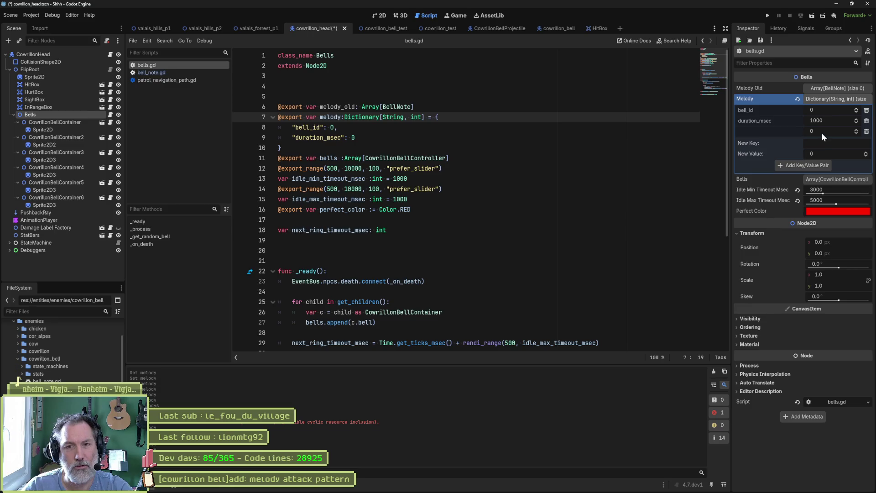
click(818, 166)
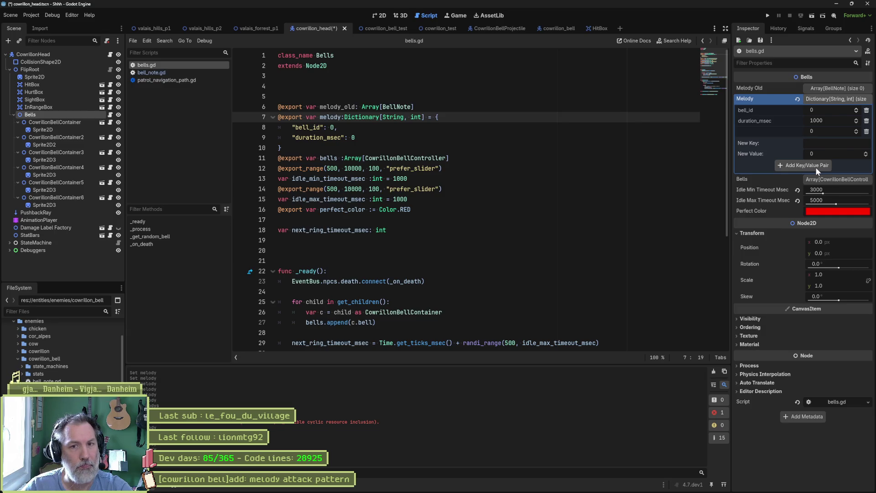
click(797, 99)
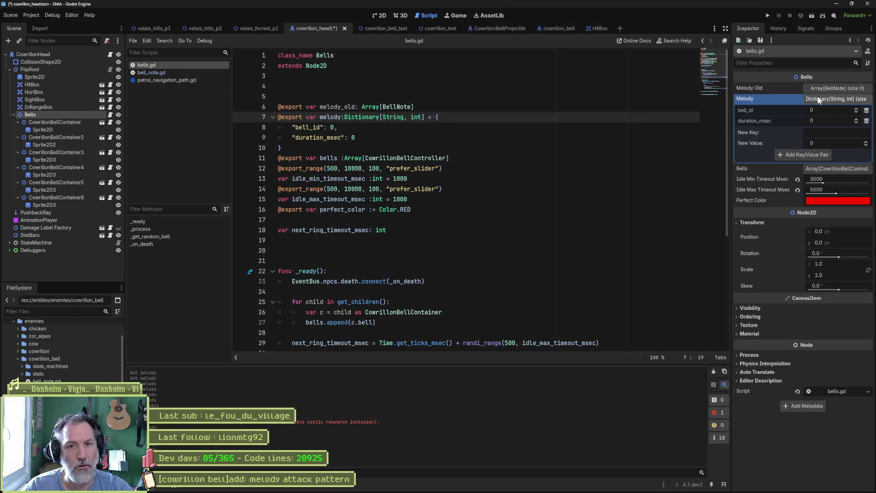
click(836, 86)
click(836, 86)
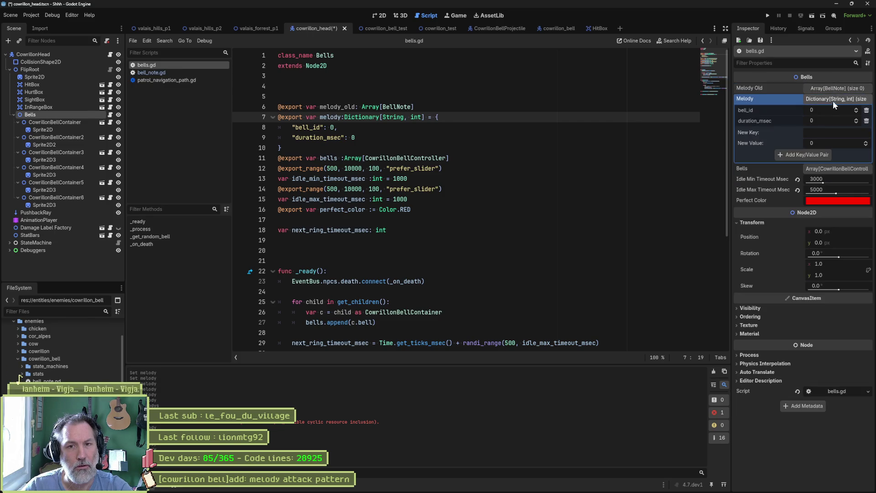
click(833, 100)
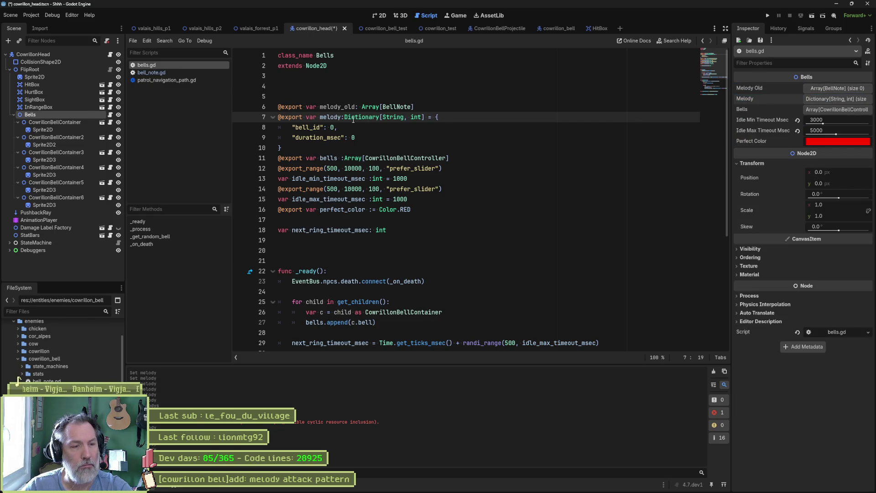
Rename the export to melodys and save, set duration_msec 1000 and bell_id 1, then reset Melodys.
text(s)
key(ctrl+s)
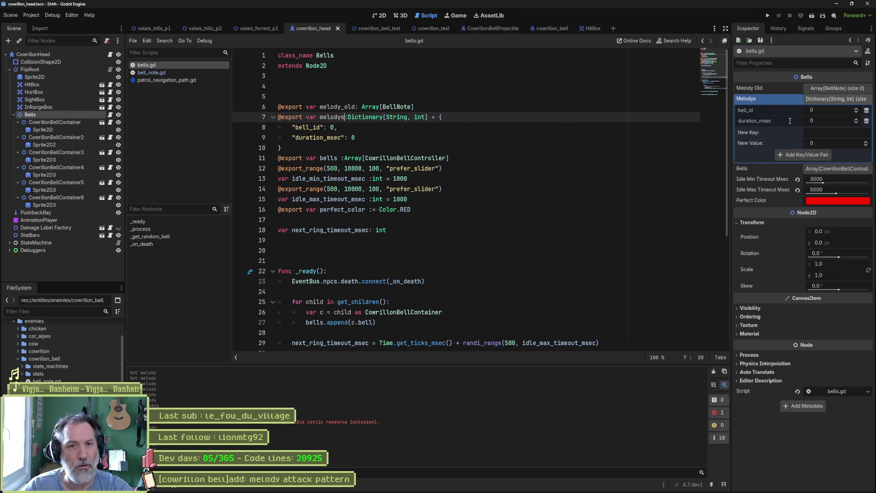
click(820, 121)
text(1000)
key(Return)
click(810, 152)
click(857, 108)
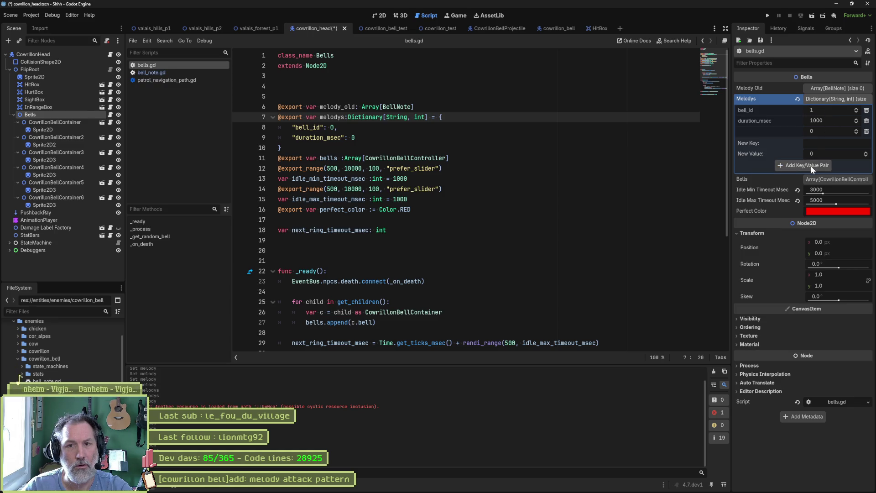
click(814, 131)
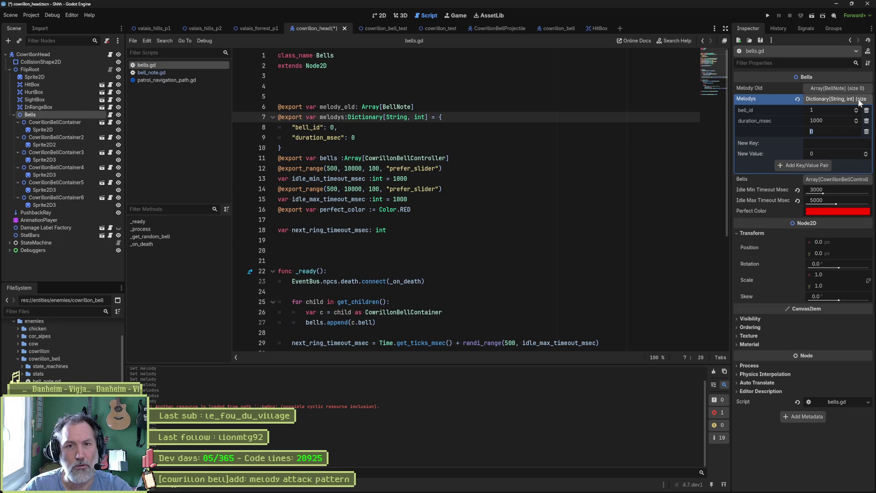
click(796, 99)
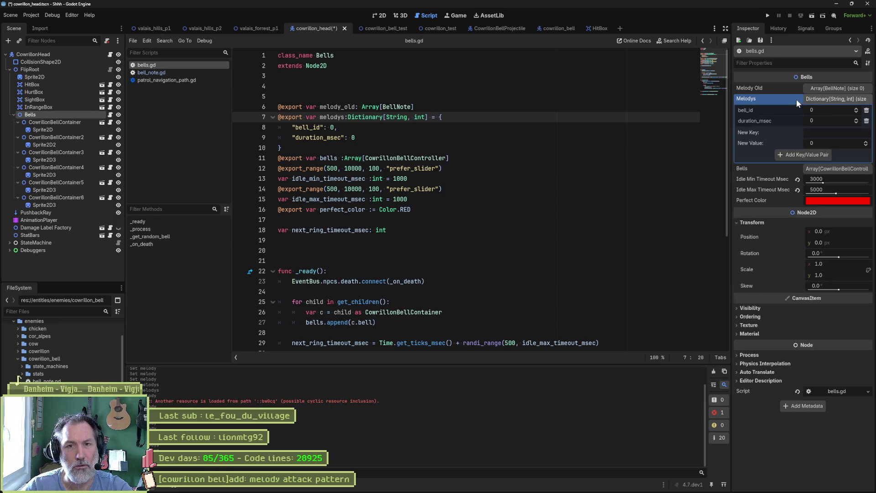
Add the entries 1: -25 and 2: 1000 to the Melodys dictionary.
click(823, 97)
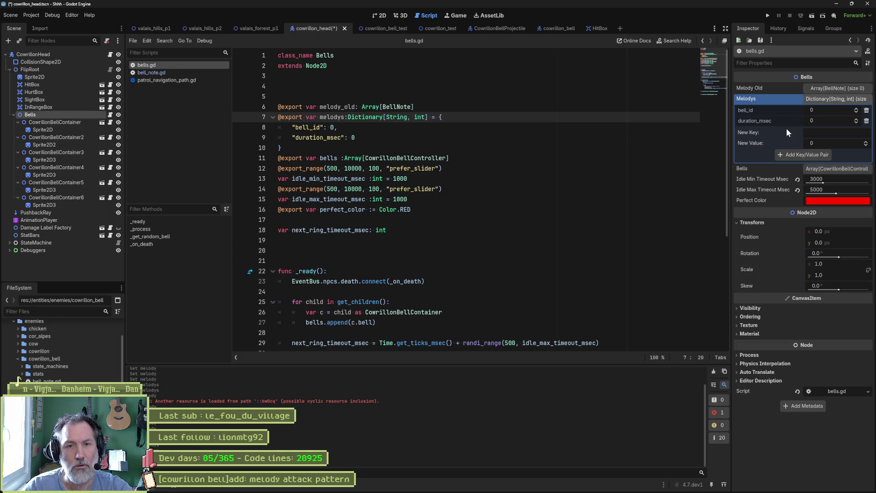
text(1)
drag(821, 141, 825, 143)
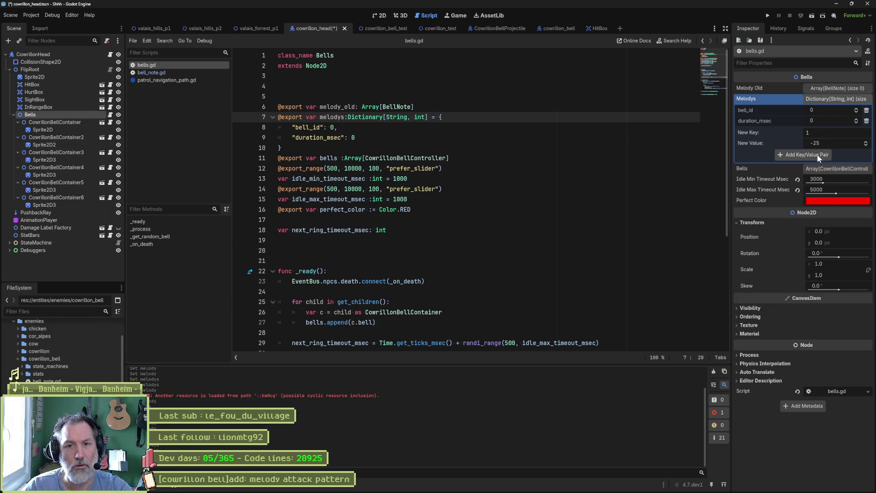
click(817, 156)
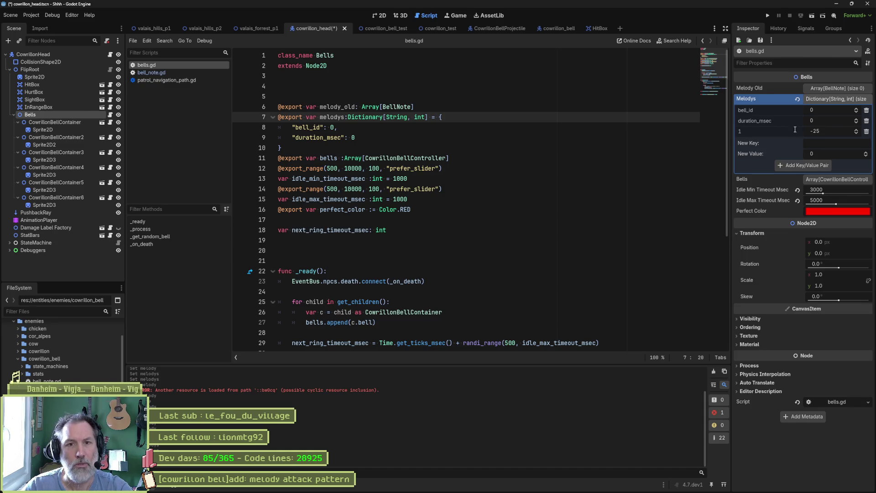
text(2)
click(828, 151)
text(1000)
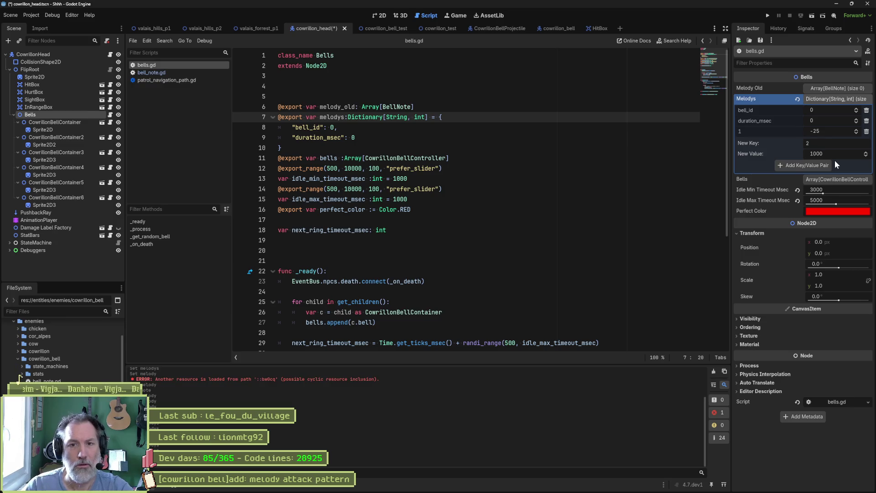
click(825, 163)
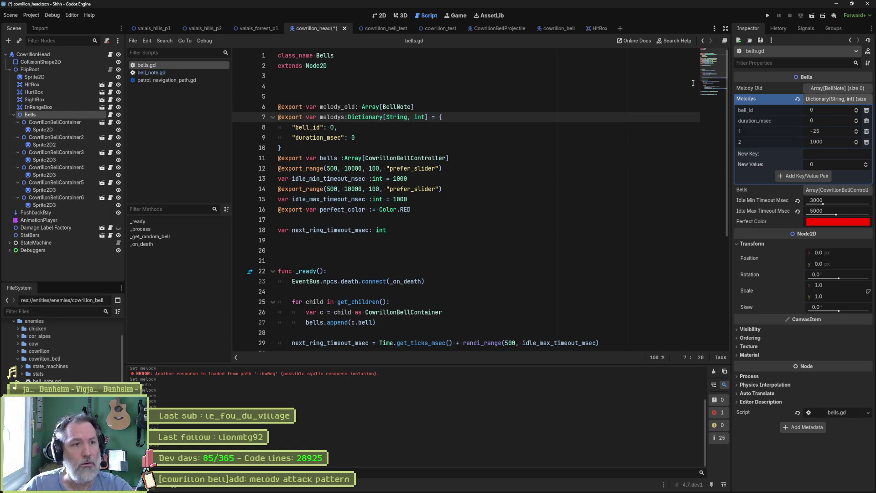
mouse_move(292, 148)
mouse_down()
mouse_move(335, 127)
mouse_move(428, 120)
mouse_up()
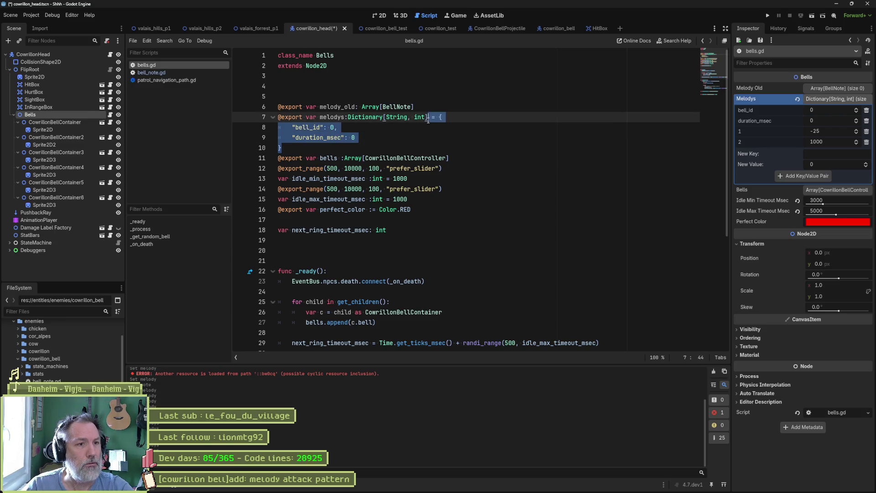
Delete the default dictionary initializer in bells.gd, save, and clear Melodys back to default.
key(Delete)
key(ctrl+s)
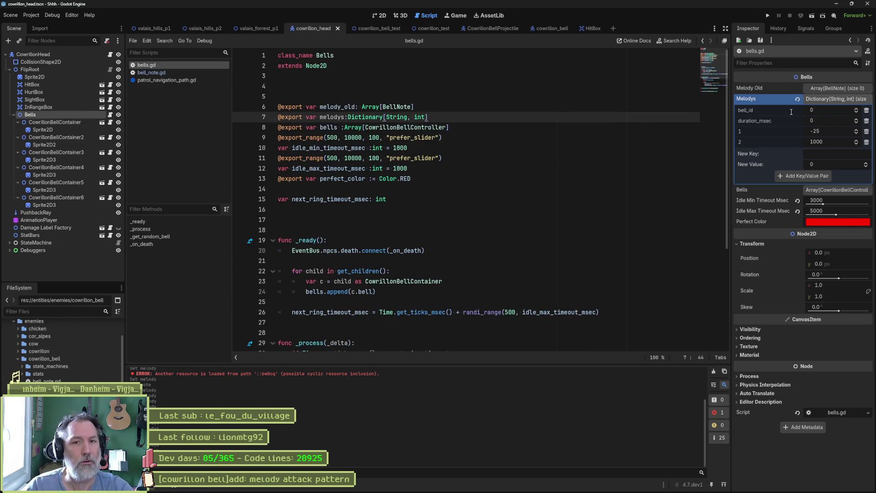
click(797, 99)
click(58, 116)
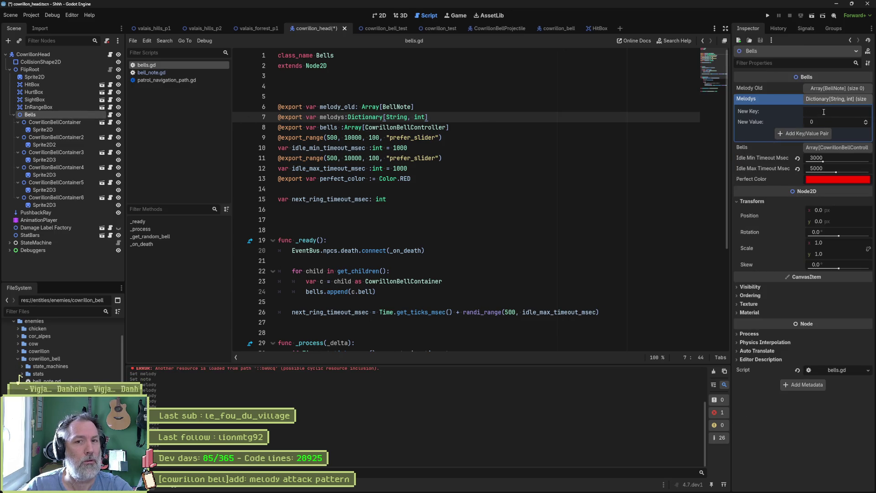
Add Melodys entries 0: 1000 and 1: 500, plus an empty-key entry valued 0.
click(832, 122)
text(1000)
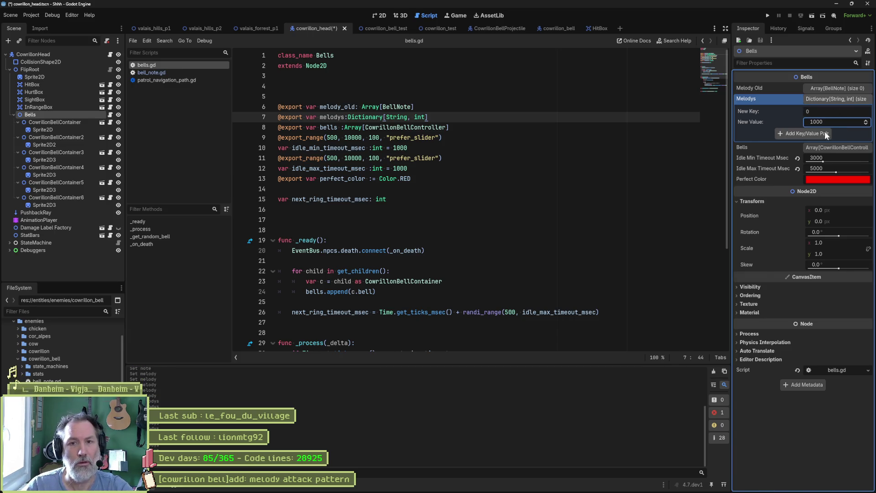
click(826, 132)
text(1)
click(829, 131)
text(500)
key(Return)
click(815, 143)
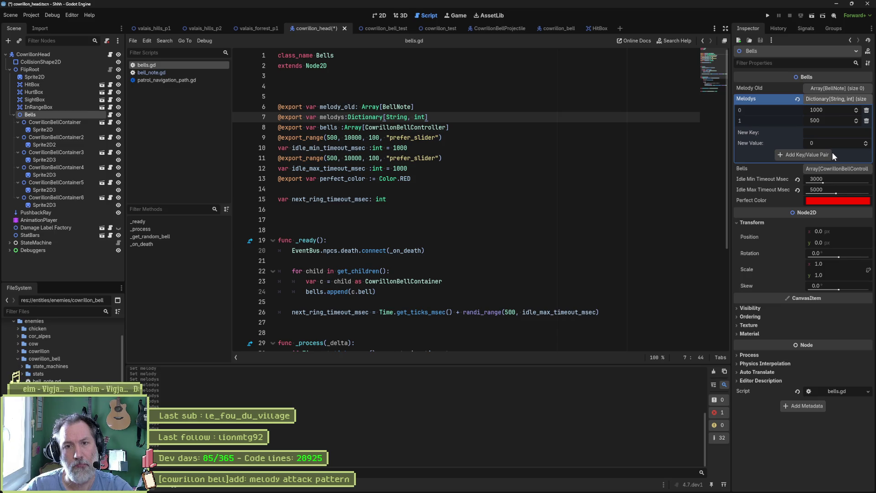
click(826, 155)
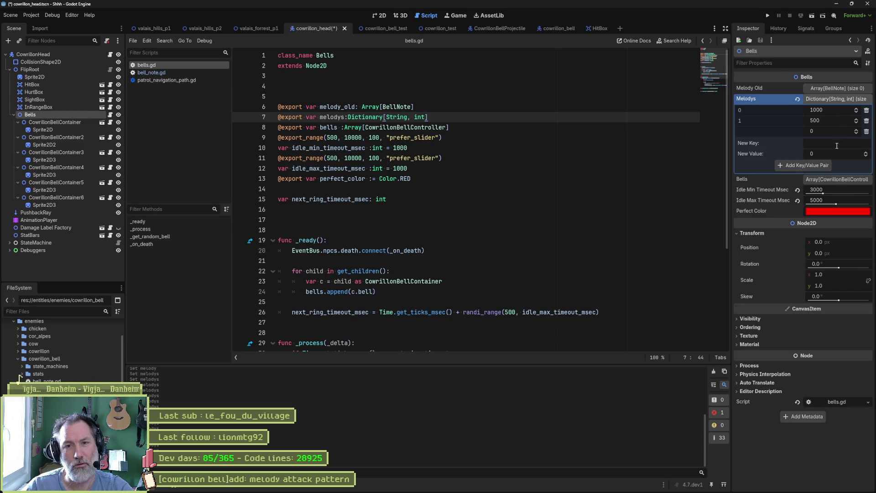
click(857, 133)
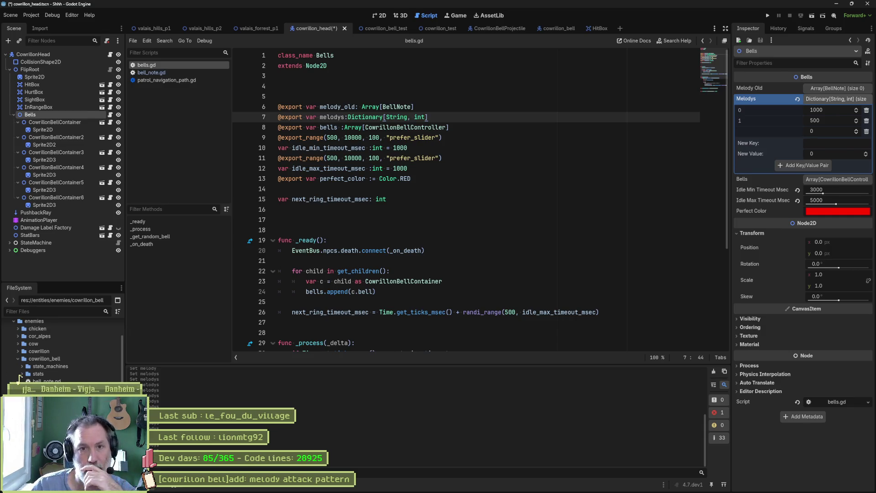
Rename melodys back to melody on line 7 and save bells.gd.
click(822, 88)
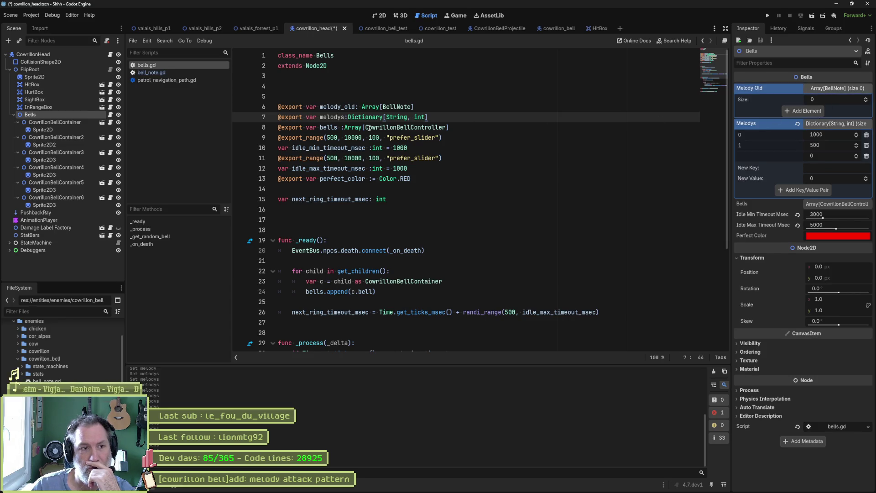
mouse_move(360, 128)
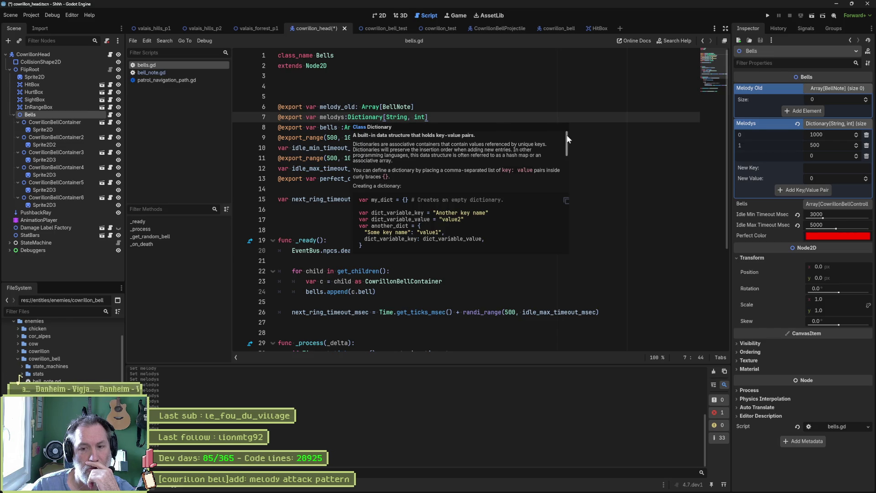
click(592, 128)
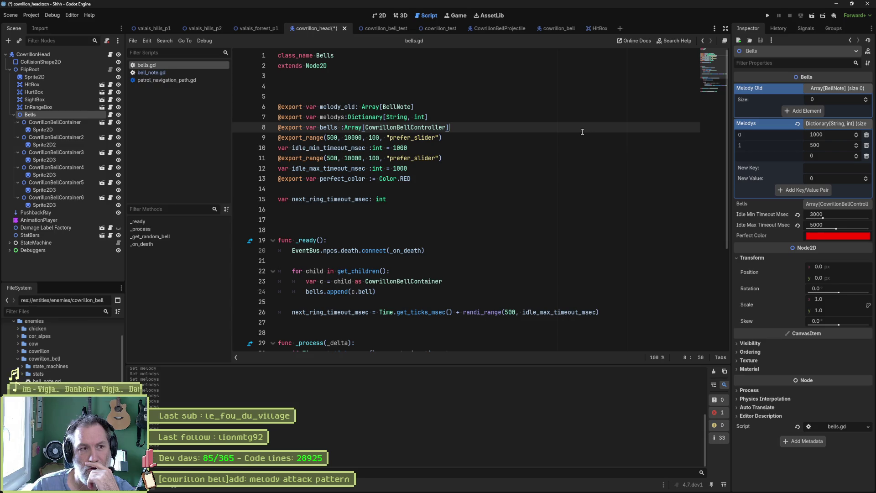
click(345, 117)
key(BackSpace)
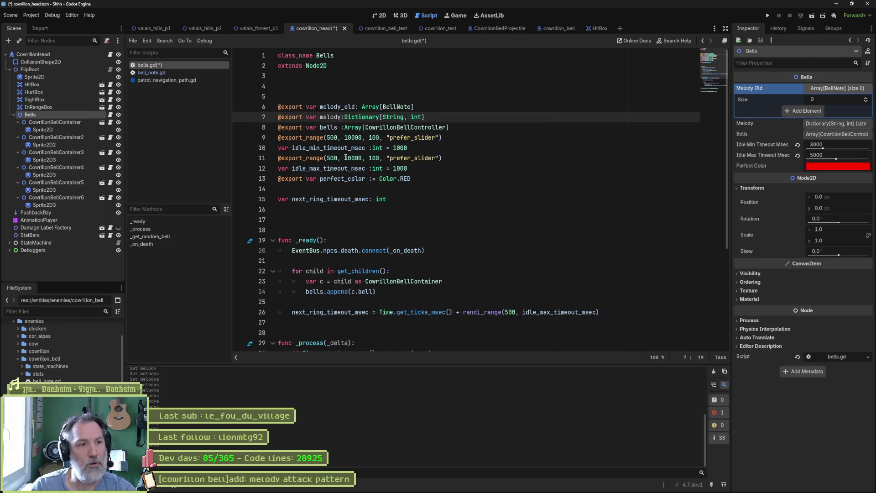
key(ctrl+s)
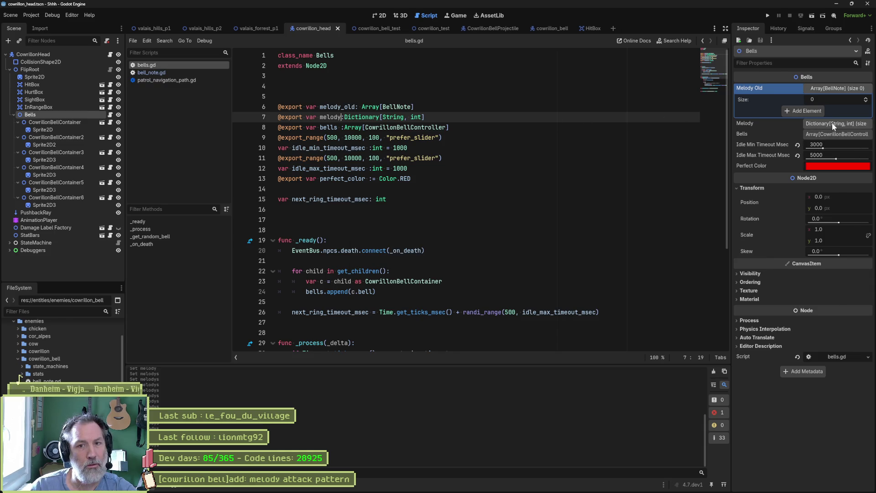
Add Melody entries with keys 1, 2, 3 and 4, giving key 1 the value 1.
click(834, 124)
click(828, 136)
text(1)
click(826, 146)
text(1)
click(817, 159)
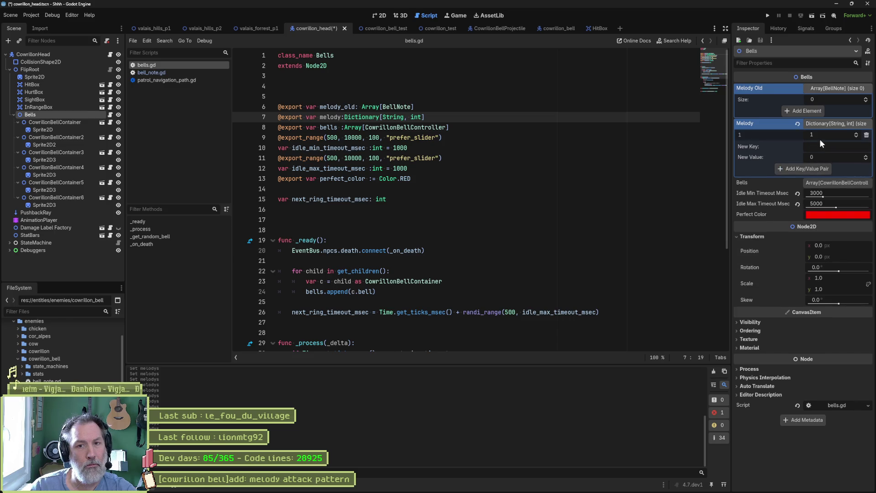
click(820, 168)
click(825, 157)
text(3)
click(817, 179)
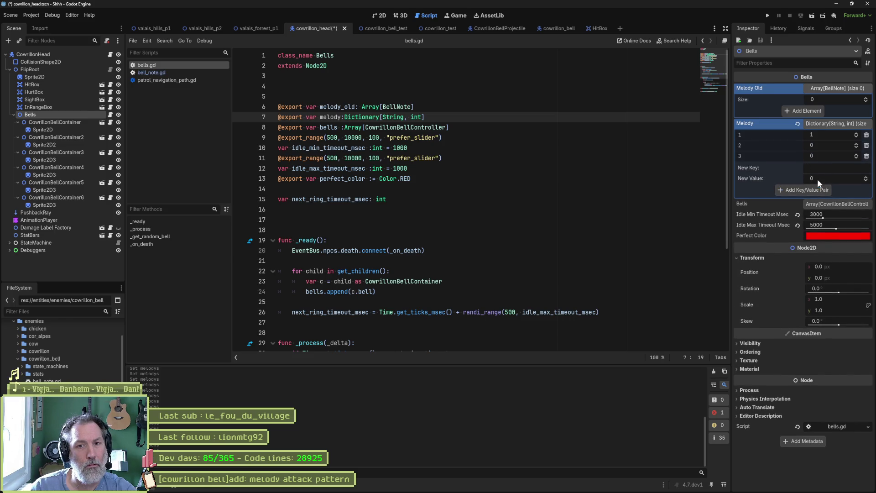
text(4)
click(814, 192)
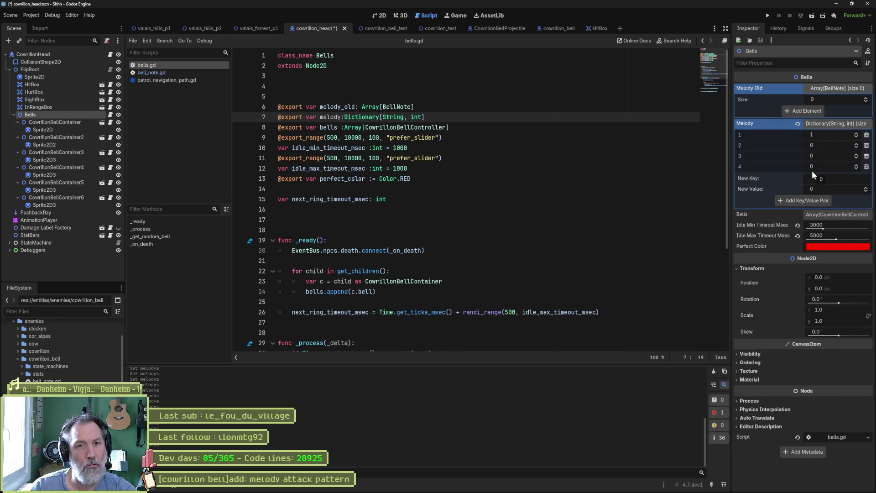
click(808, 178)
text(2)
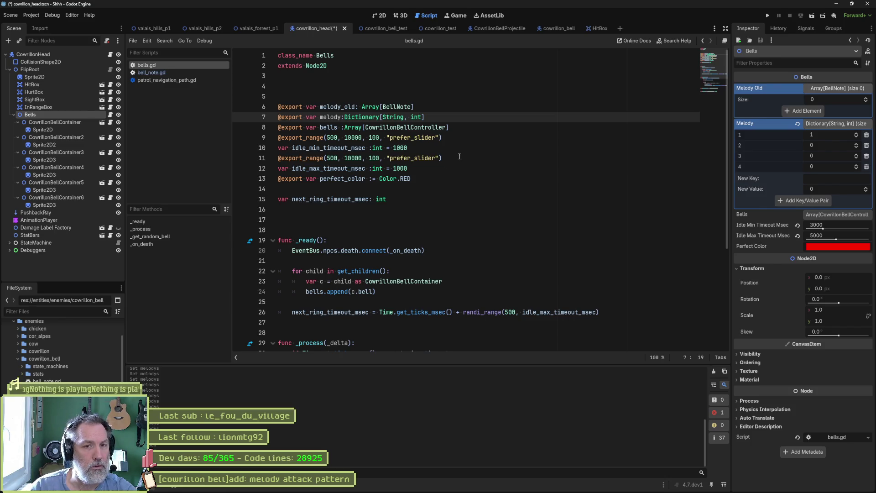
mouse_move(483, 490)
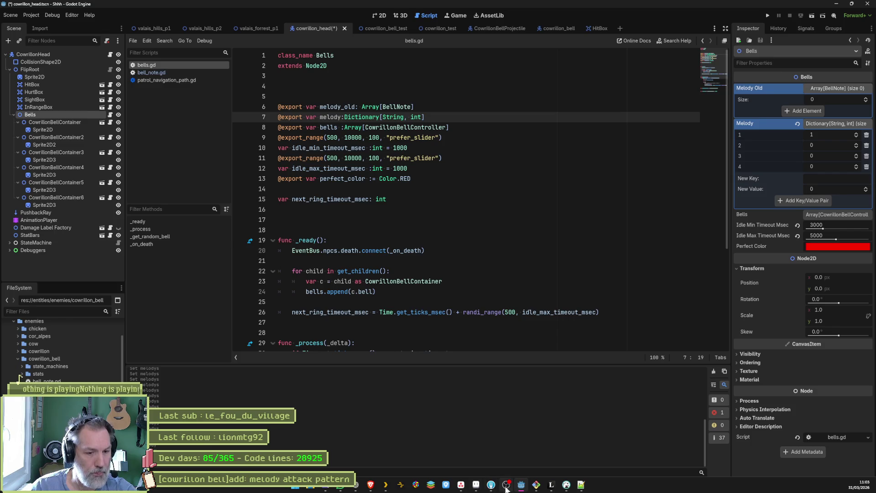
click(386, 488)
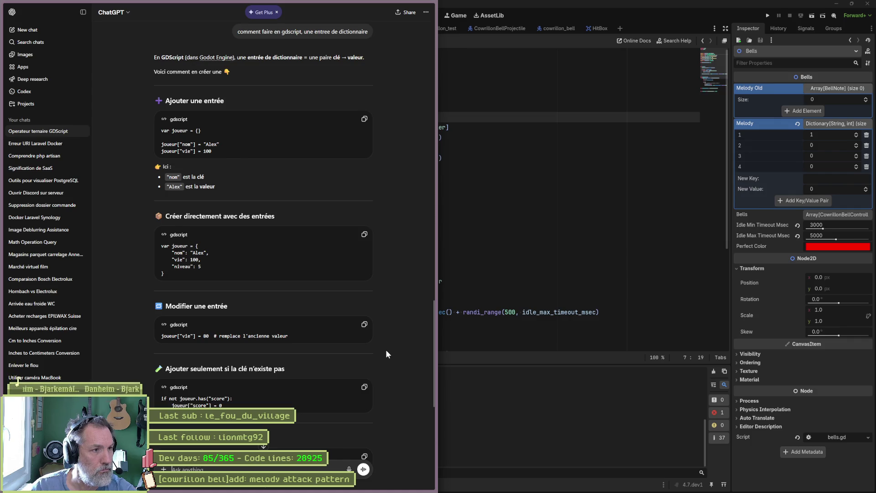
key(alt+Tab)
click(517, 184)
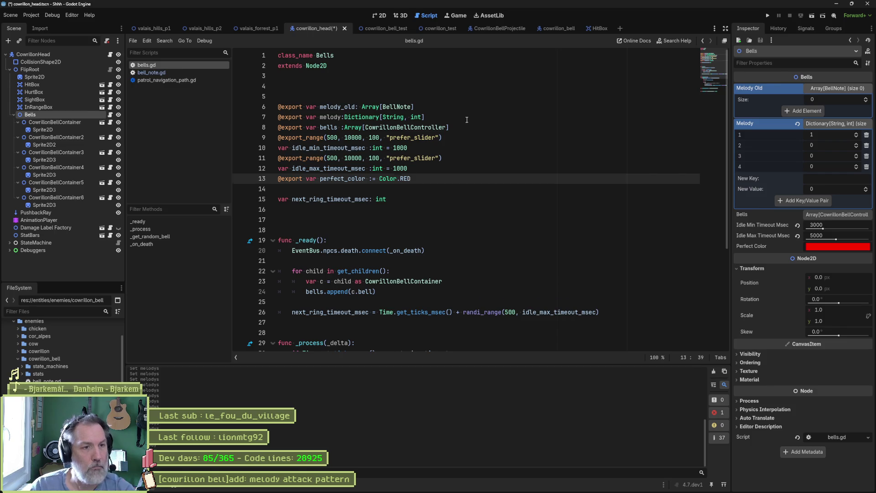
Undo back to the version exporting melodys as Array[BellNote] with a note dictionary, and save.
click(467, 115)
key(ctrl+z)
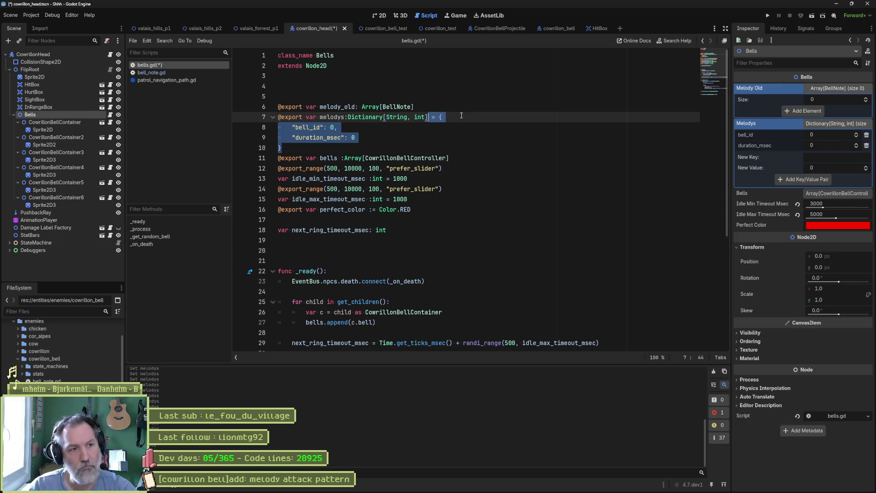
key(ctrl+z)
key(ctrl+z)
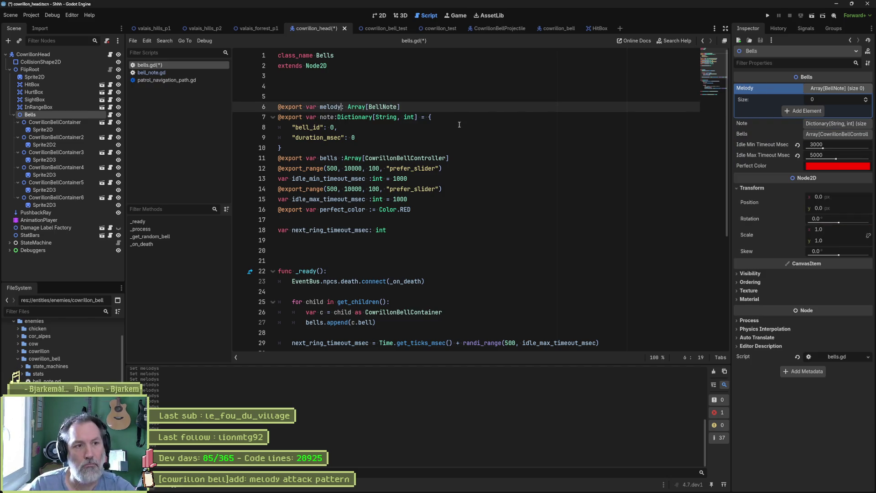
text(s)
key(ctrl+s)
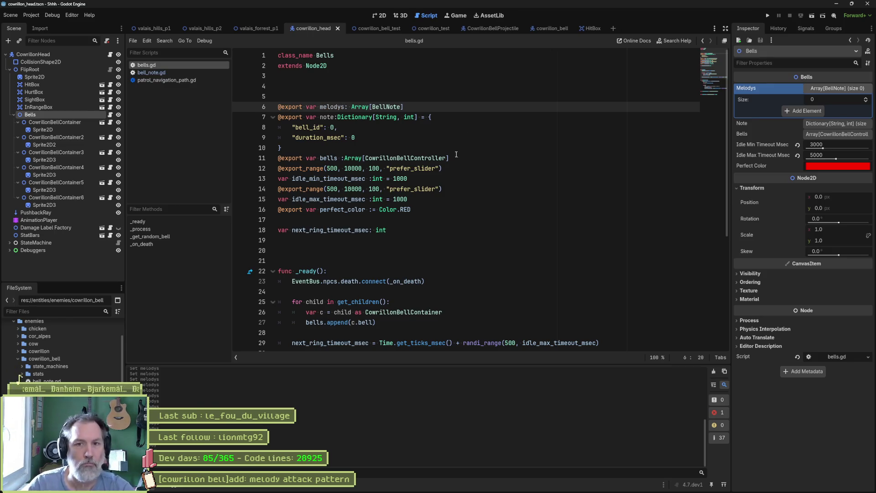
Add a New BellNote element to Melodys and expand its Note dictionary.
click(806, 111)
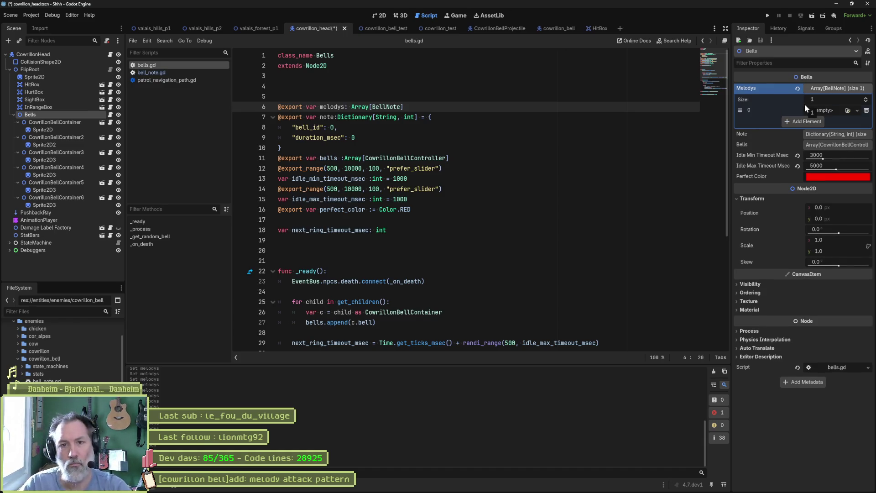
click(848, 110)
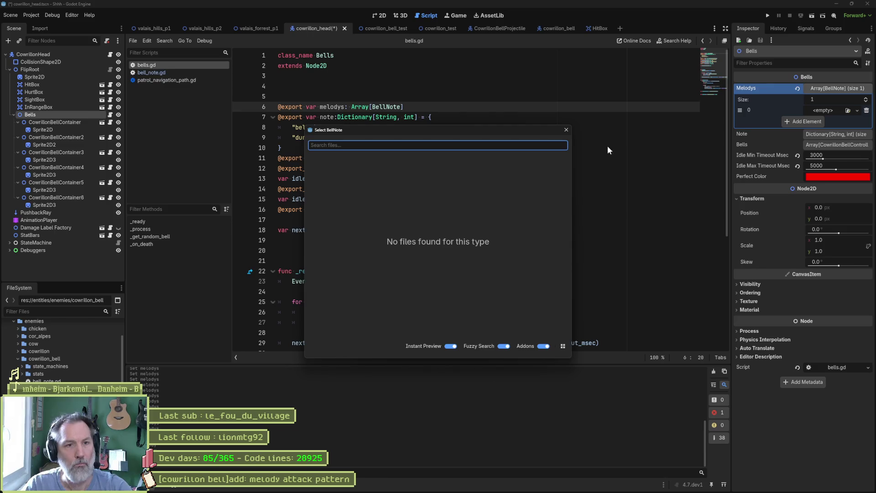
click(566, 130)
click(854, 113)
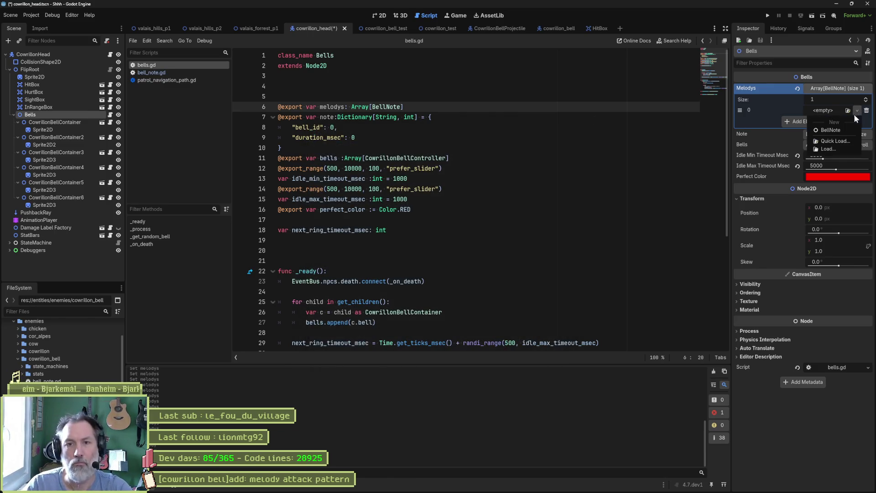
click(820, 127)
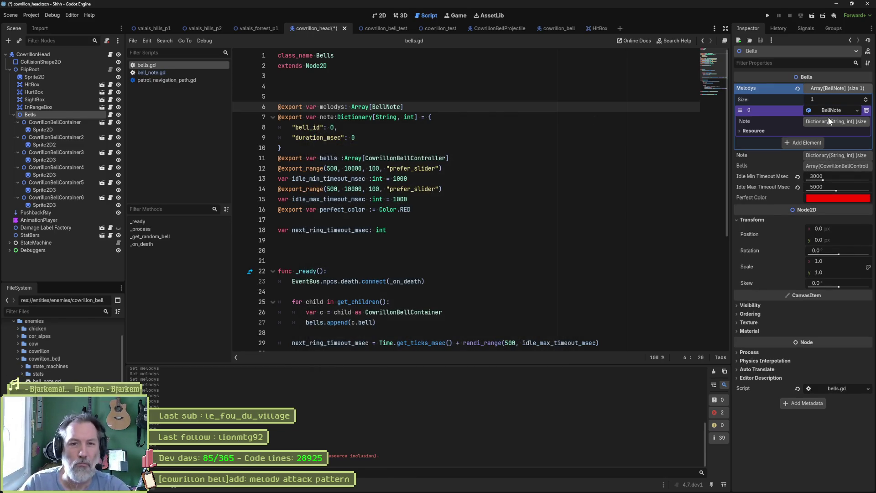
click(834, 123)
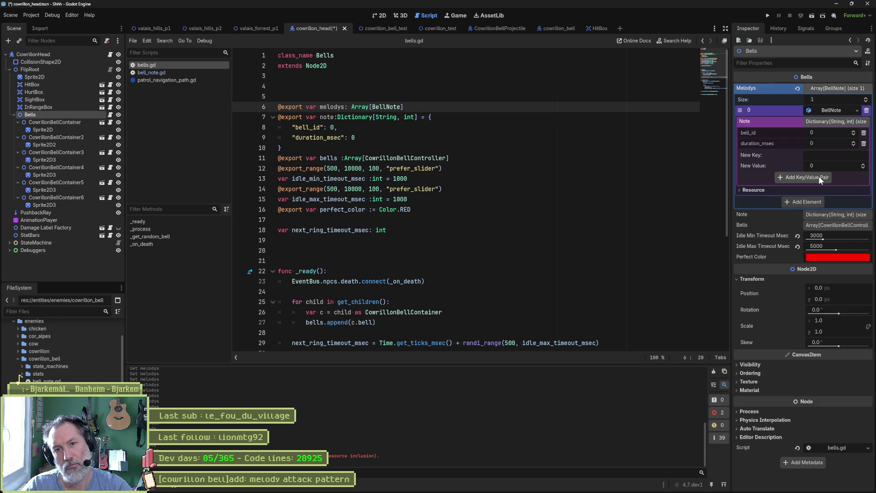
Open the BellNote script from its class name on line 6.
click(408, 139)
click(388, 106)
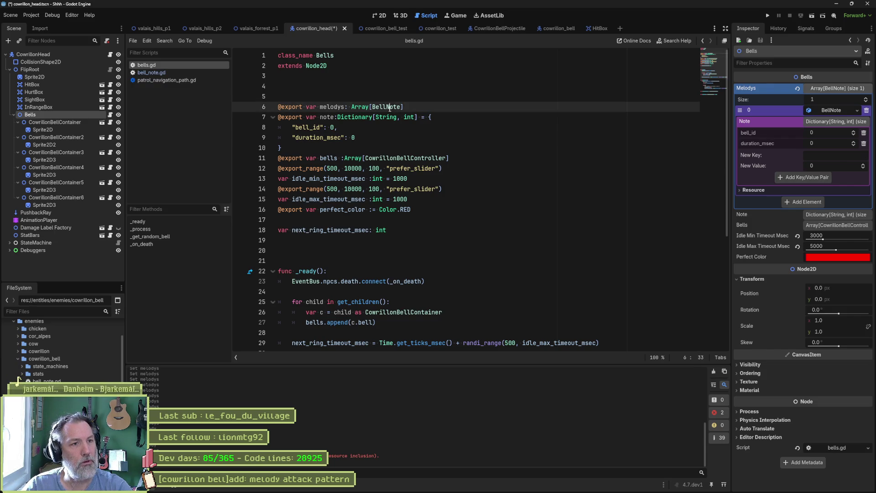
ctrl+click(388, 107)
click(368, 125)
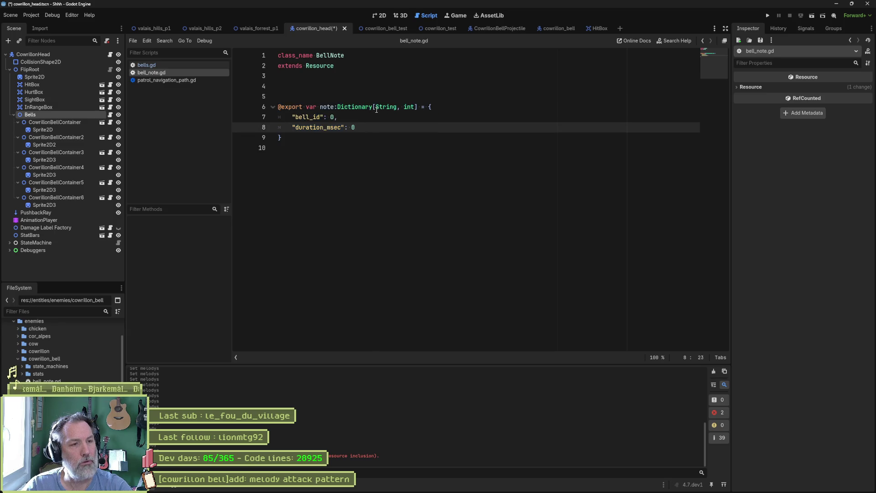
click(377, 96)
key(Return)
text(@export var )
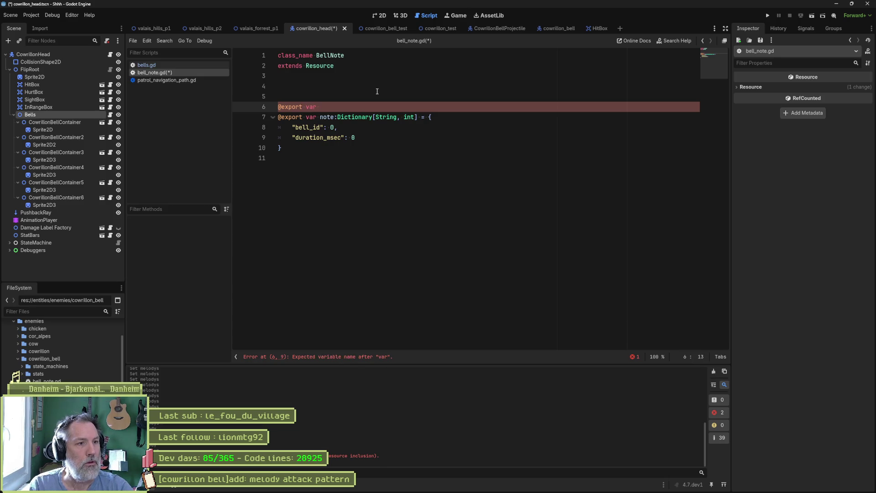
text(id: int)
key(Return)
text(@export v)
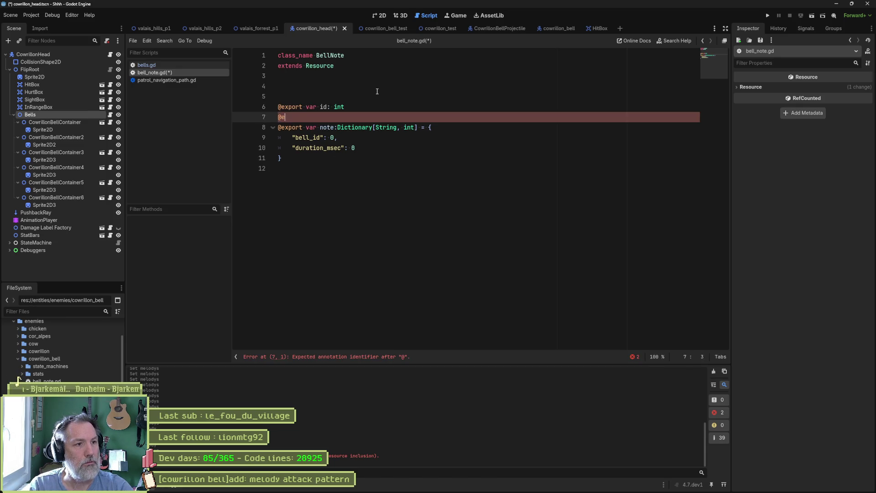
text(ar duration)
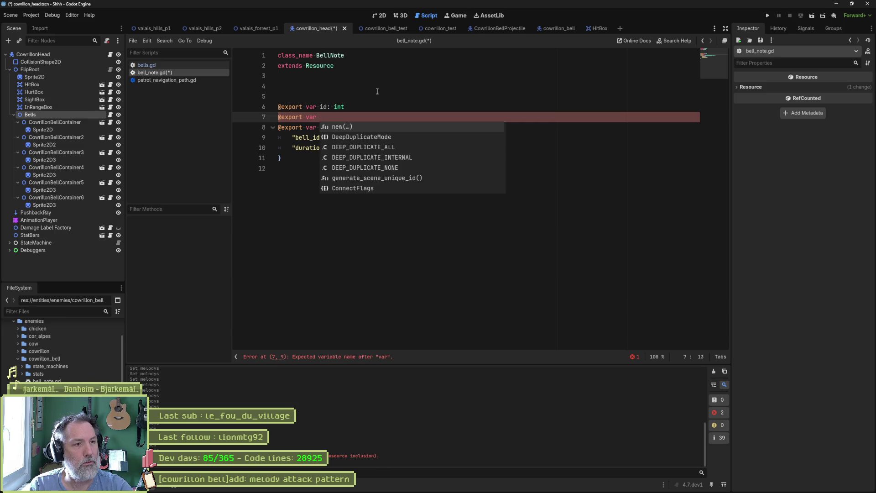
text(_+)
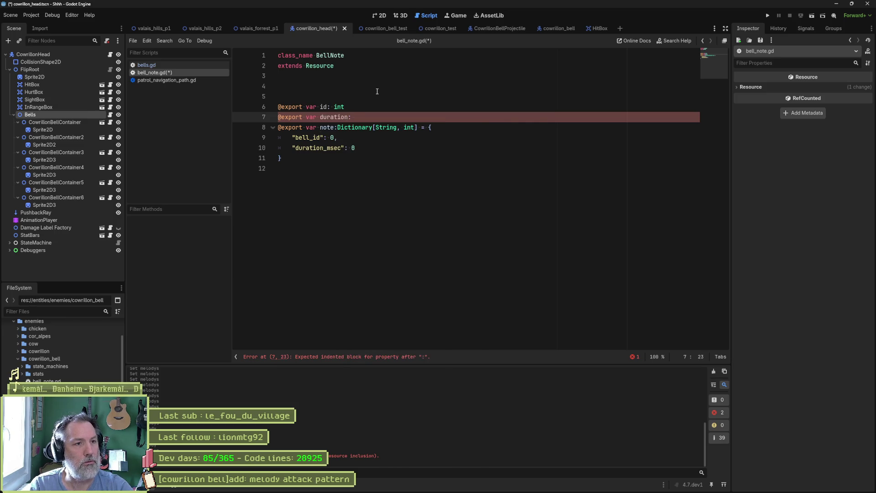
key(BackSpace)
text(msec: )
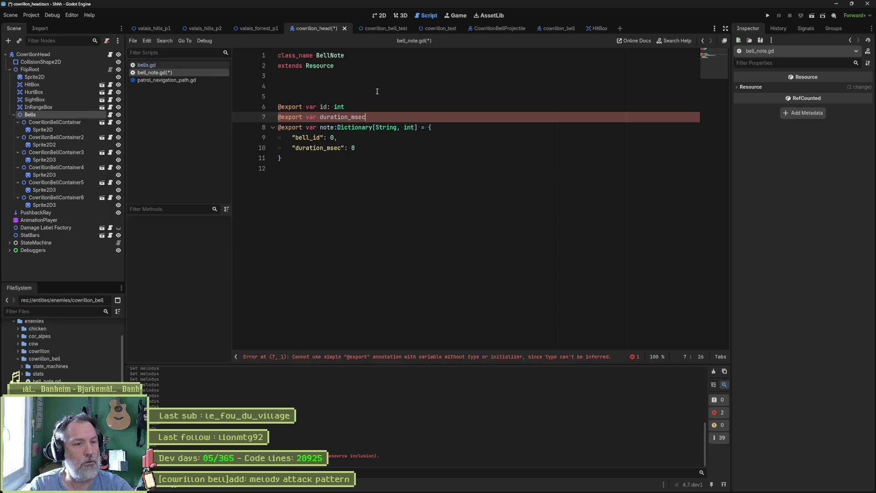
text(int)
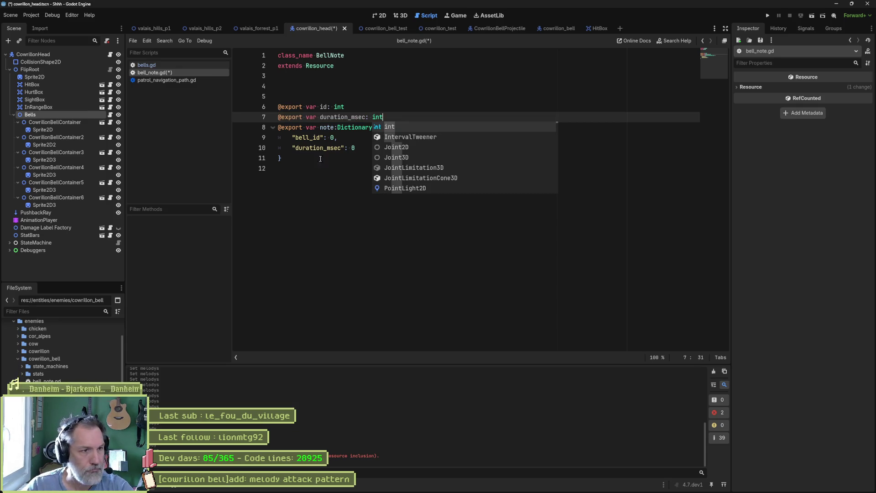
click(339, 127)
Save bell_note.gd and return to the Bells script.
shift+click(344, 160)
key(ctrl+s)
click(173, 65)
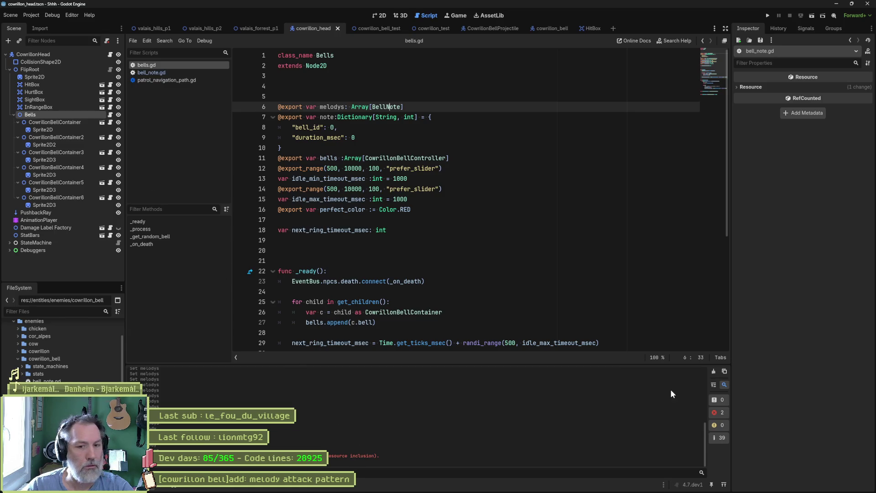
Select the Bells node and reset its Melodys array to empty.
click(713, 372)
click(43, 130)
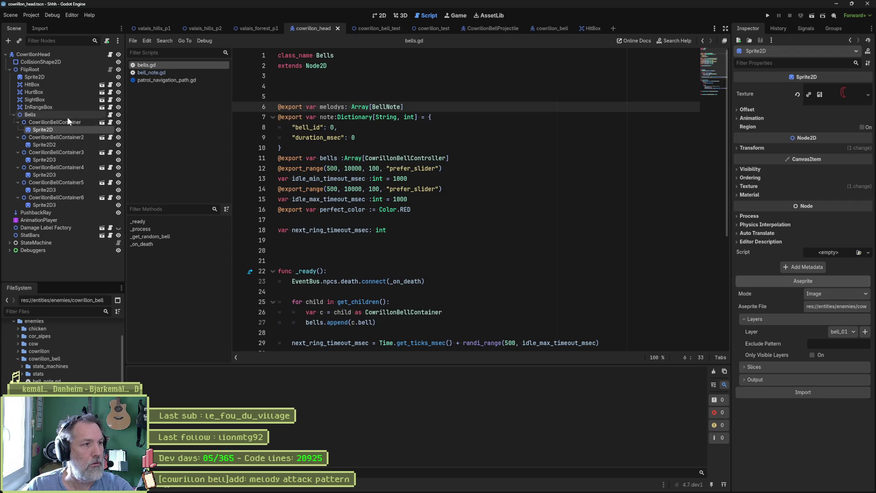
click(30, 115)
click(798, 88)
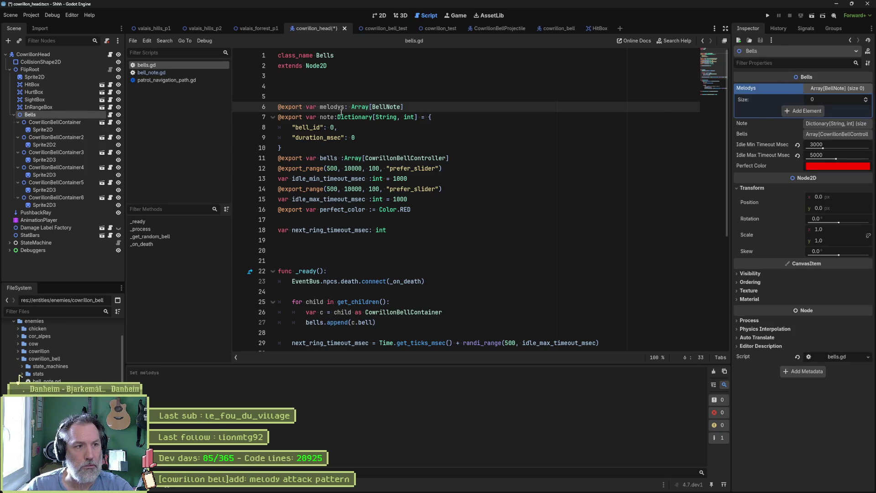
Add a first New BellNote with ID 1 and duration 1000 msec.
click(810, 109)
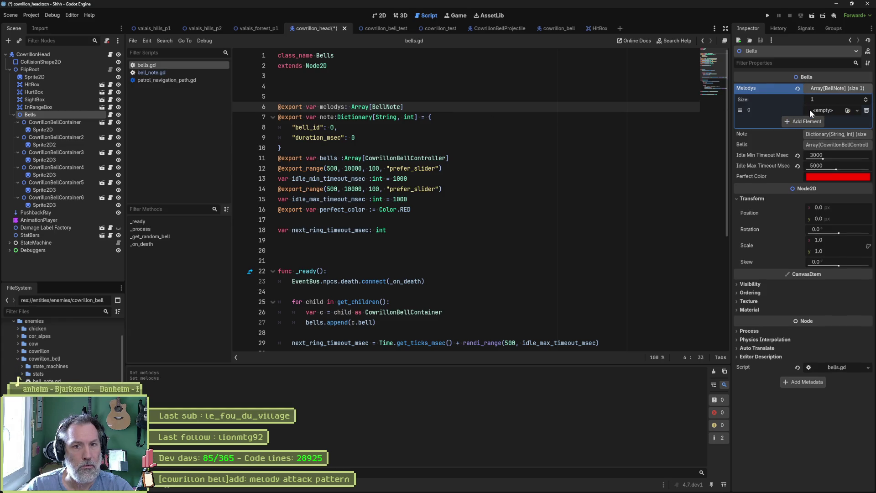
click(854, 109)
click(842, 125)
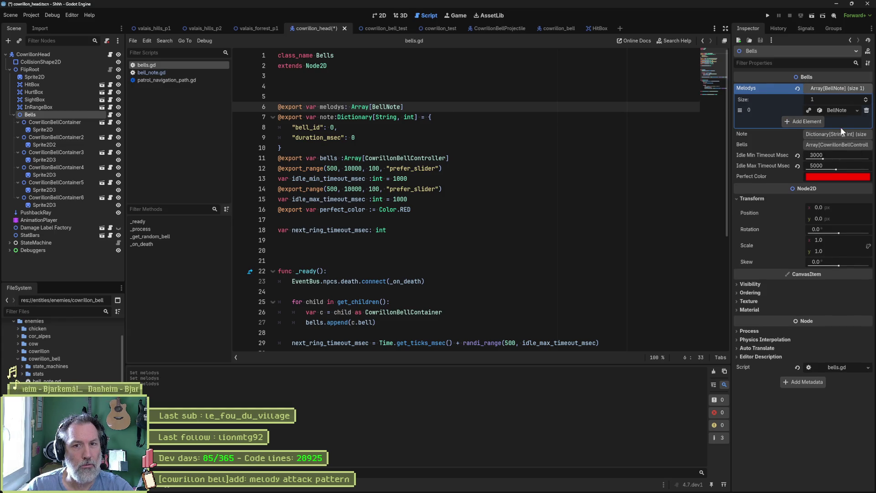
click(836, 110)
click(836, 122)
text(1)
click(827, 132)
text(10000)
key(Return)
Add a second BellNote lasting 5000 msec, then an empty third slot.
click(805, 153)
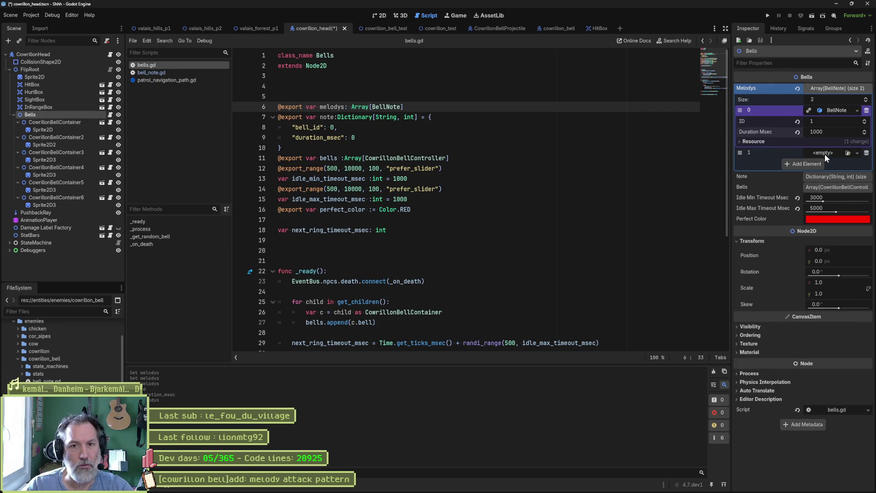
click(856, 153)
click(843, 171)
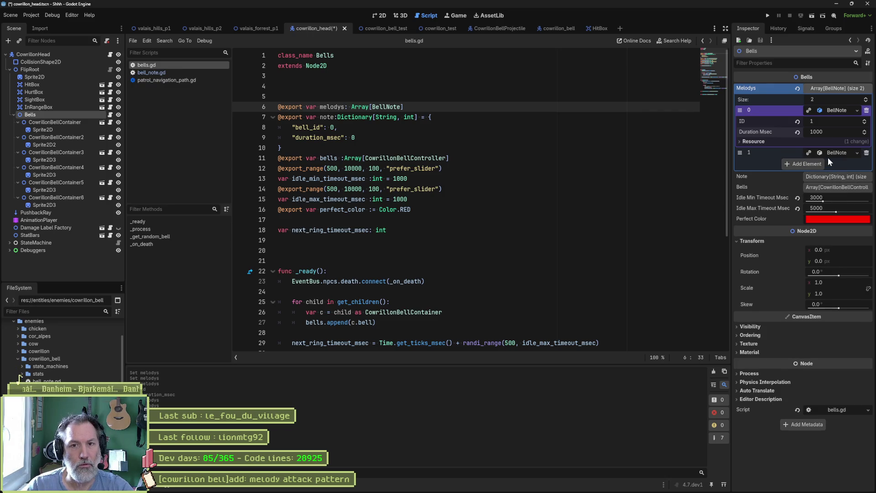
click(834, 152)
click(821, 174)
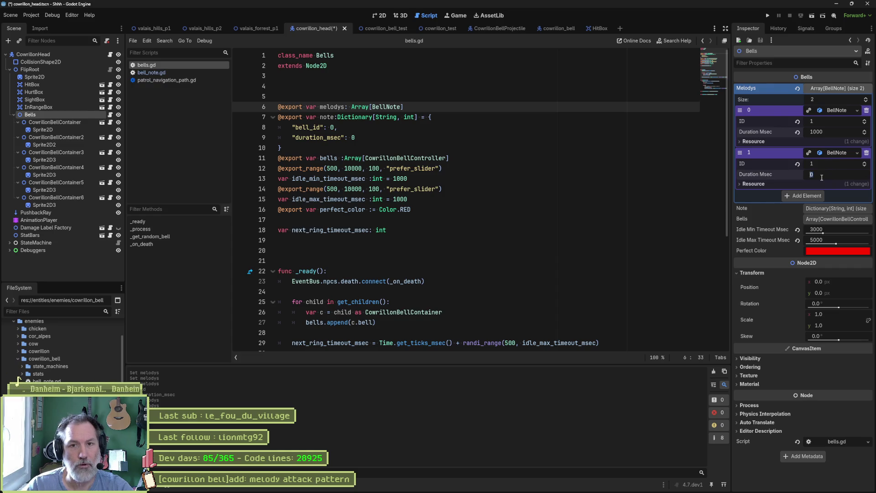
text(5000)
key(Return)
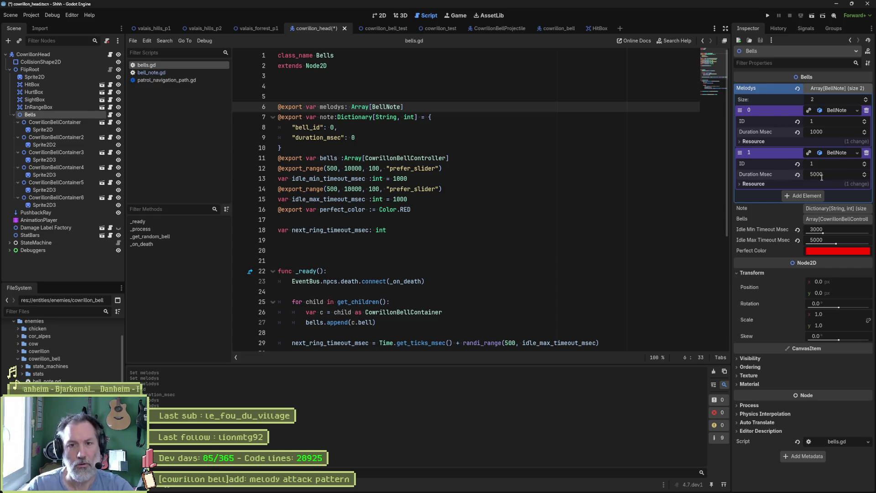
click(800, 196)
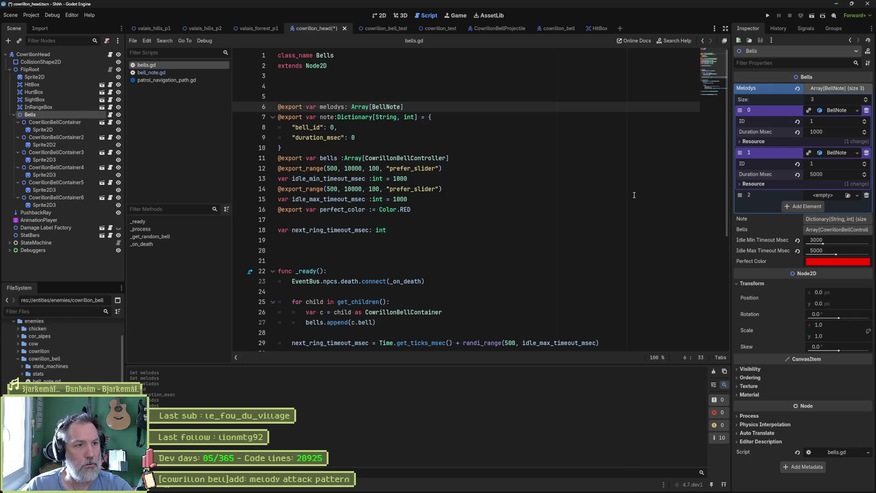
Delete the note dictionary export lines from bells.gd and save.
drag(456, 148, 456, 106)
key(BackSpace)
key(ctrl+s)
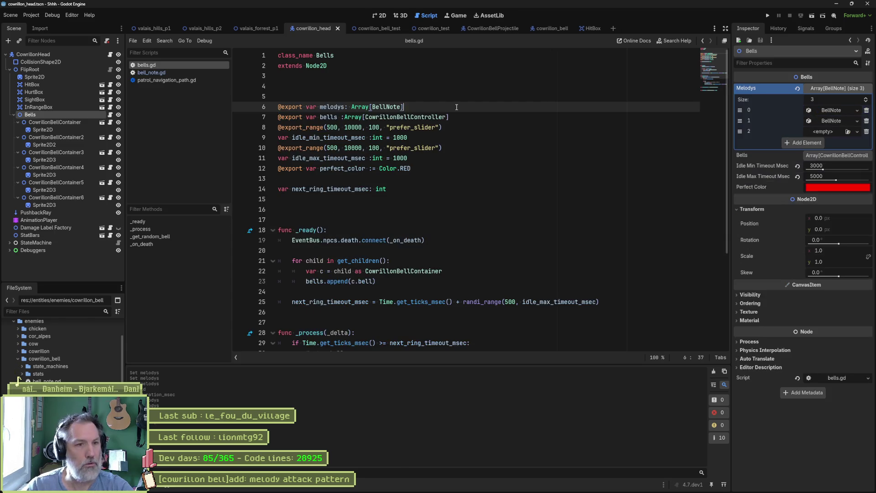
Rename the BellNote id property to bell_id in bell_note.gd and save.
click(829, 112)
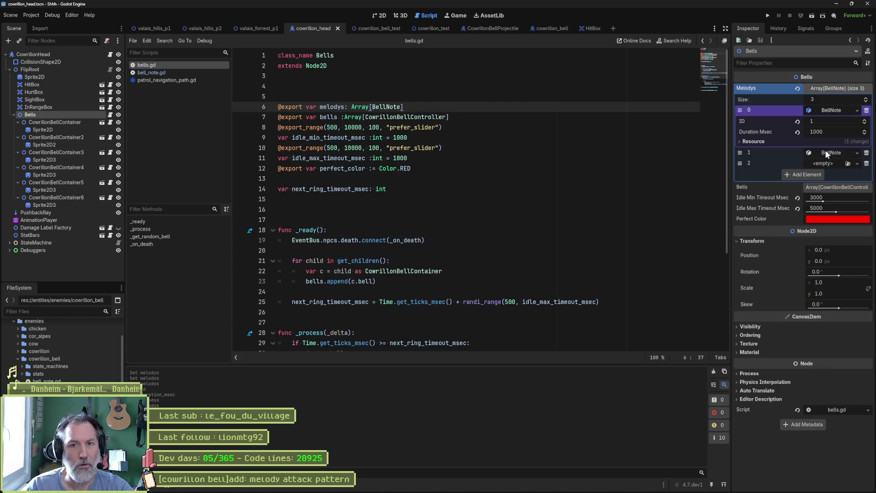
click(828, 152)
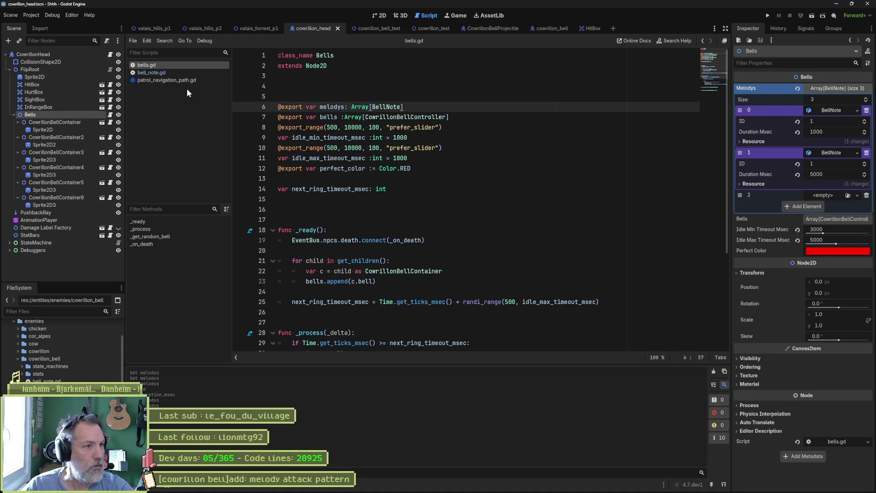
click(176, 72)
click(321, 107)
text(bell_)
key(ctrl+s)
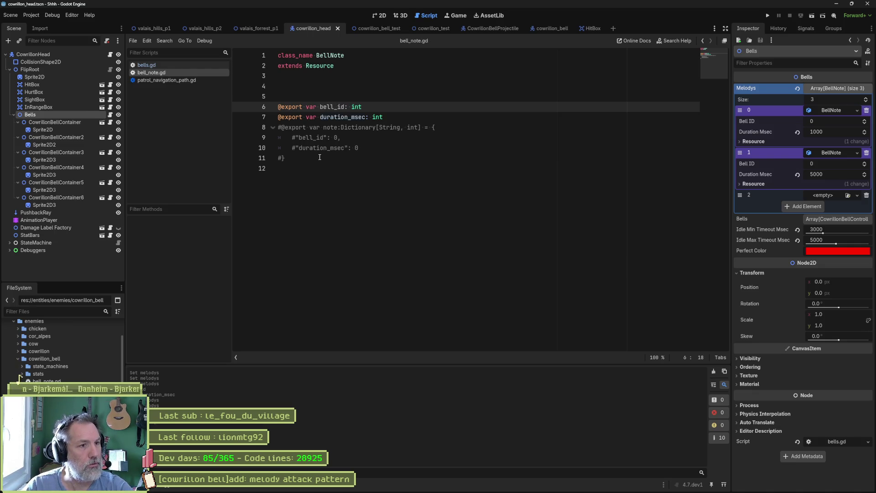
Delete the commented-out note dictionary lines and save bell_note.gd.
drag(317, 154, 399, 116)
key(BackSpace)
key(ctrl+s)
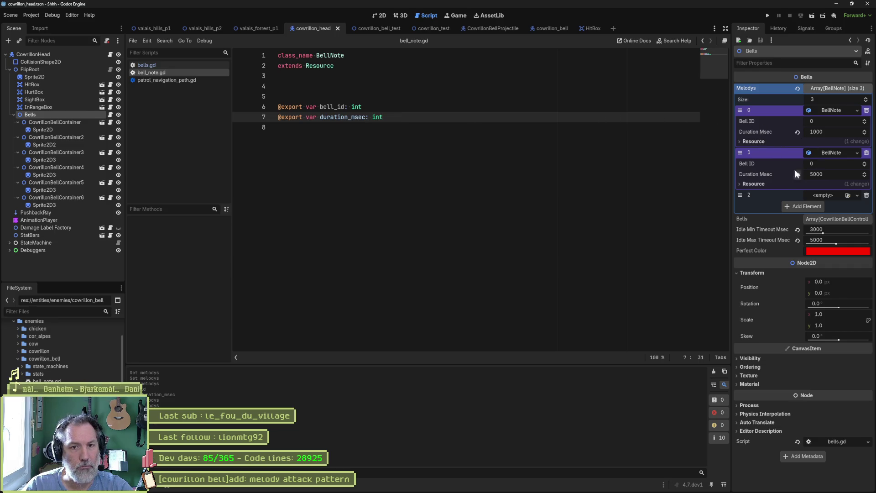
Set the second BellNote to Bell ID 1 and 1000 msec, then save cowrillon_head.
click(821, 153)
click(835, 111)
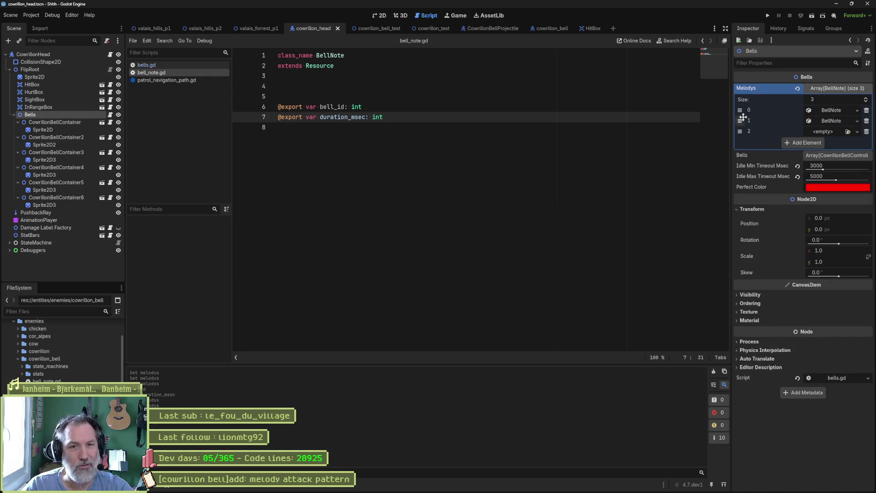
click(833, 112)
click(828, 152)
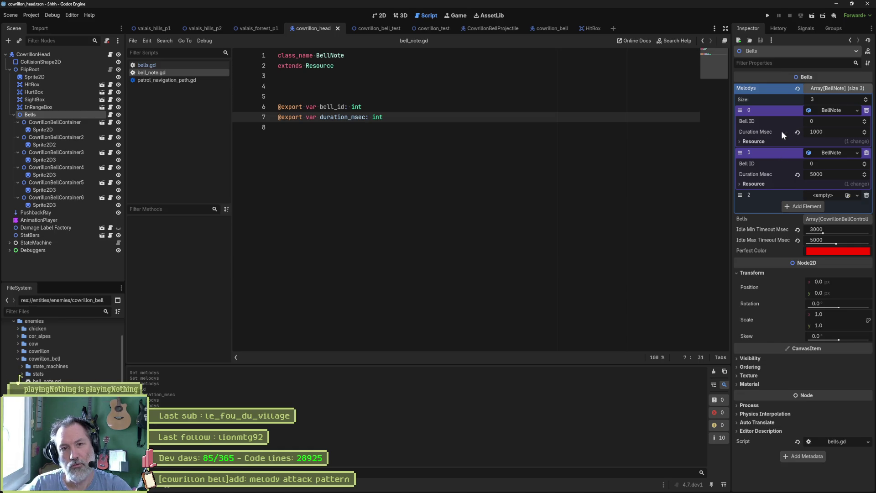
click(829, 164)
text(1)
key(Return)
click(836, 174)
text(1000)
key(Return)
key(ctrl+s)
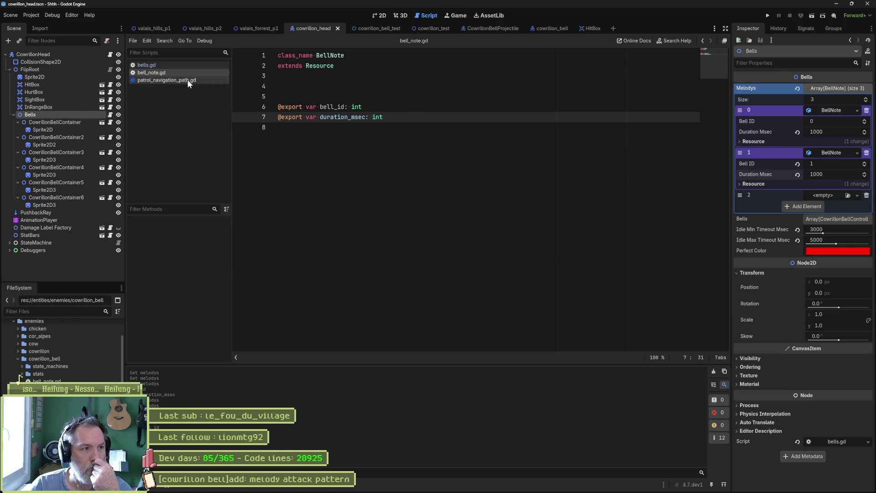
In bells.gd, add a new line after the next_ring_timeout_msec assignment on line 25.
click(162, 66)
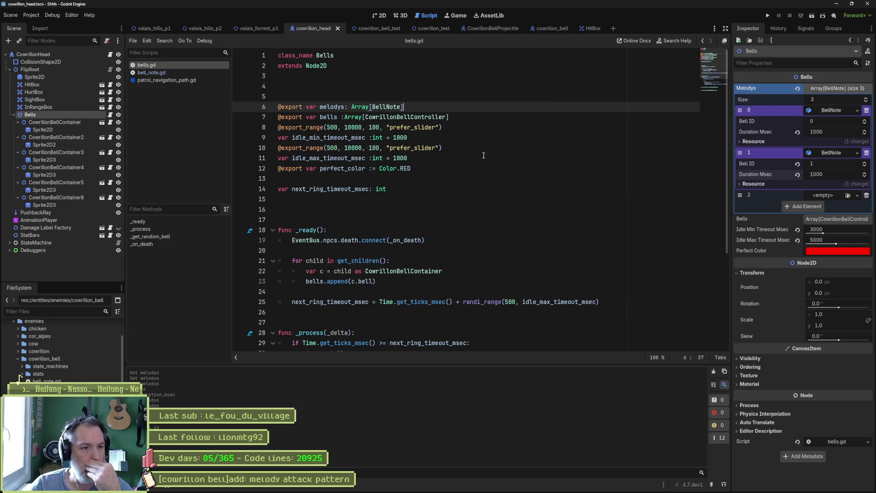
scroll(442, 206, down, 1)
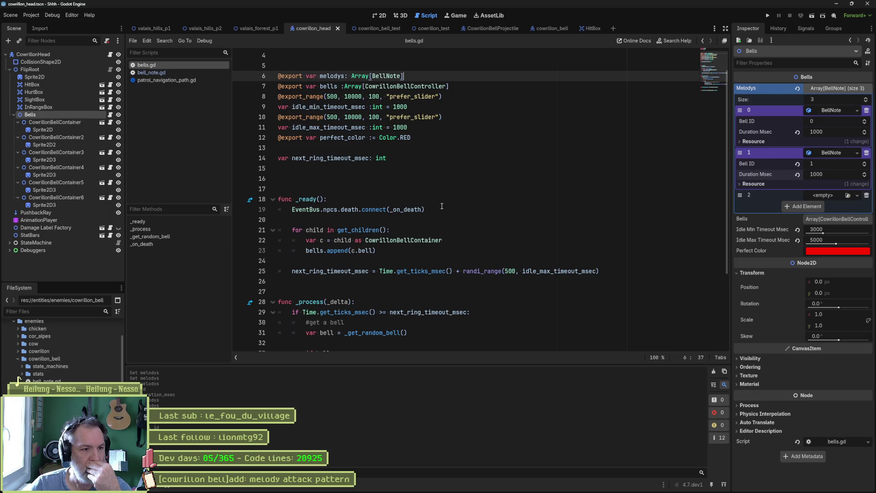
drag(292, 271, 599, 270)
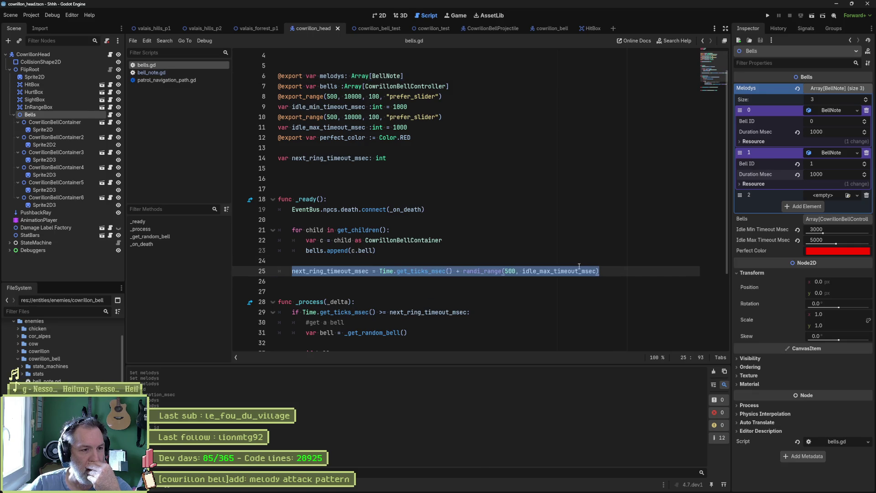
scroll(525, 263, down, 3)
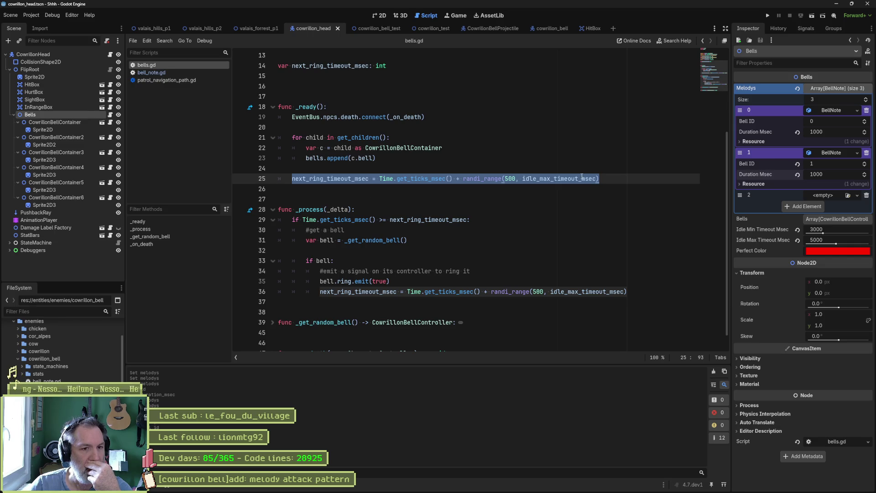
click(607, 176)
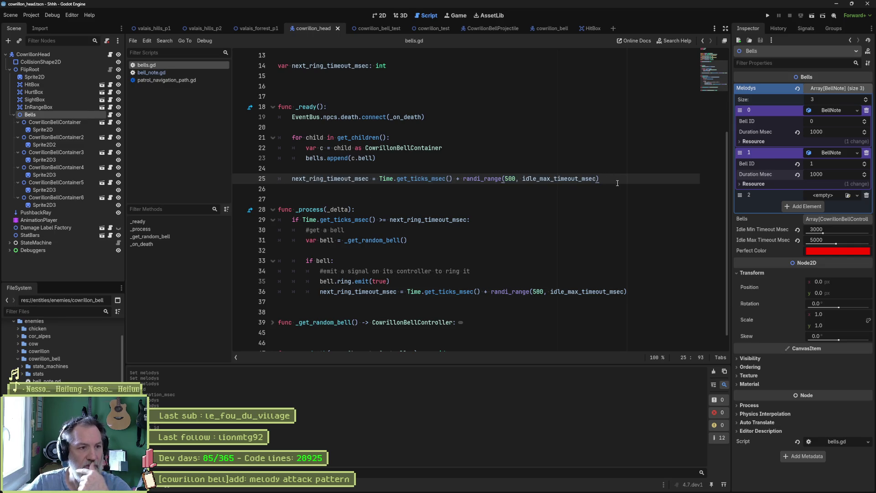
key(Return)
key(Return)
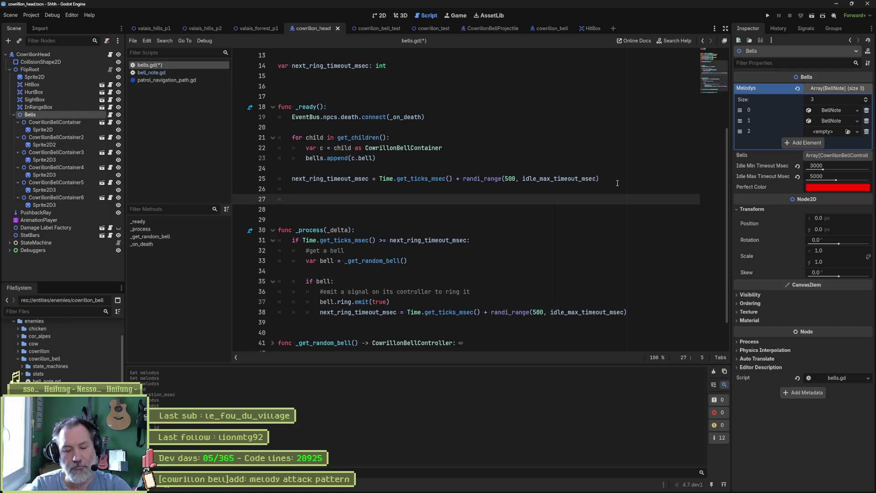
Add a _play_melody() call at the end of _ready().
text(play_melody)
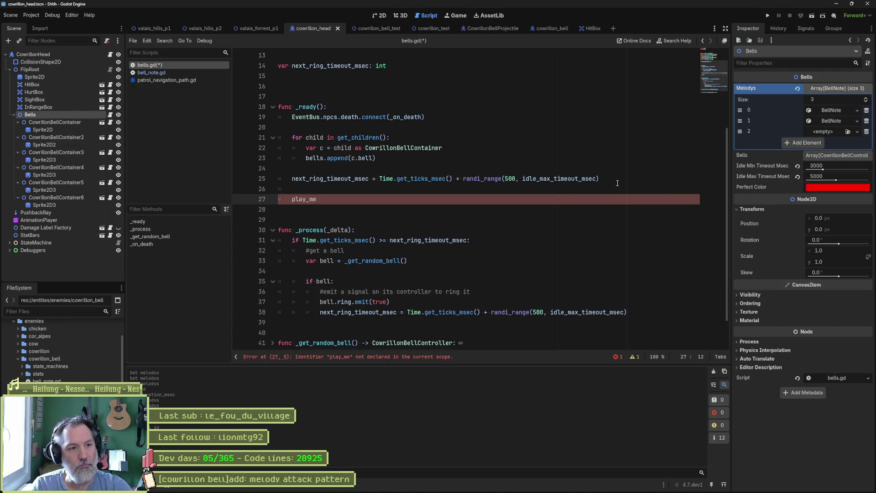
text(())
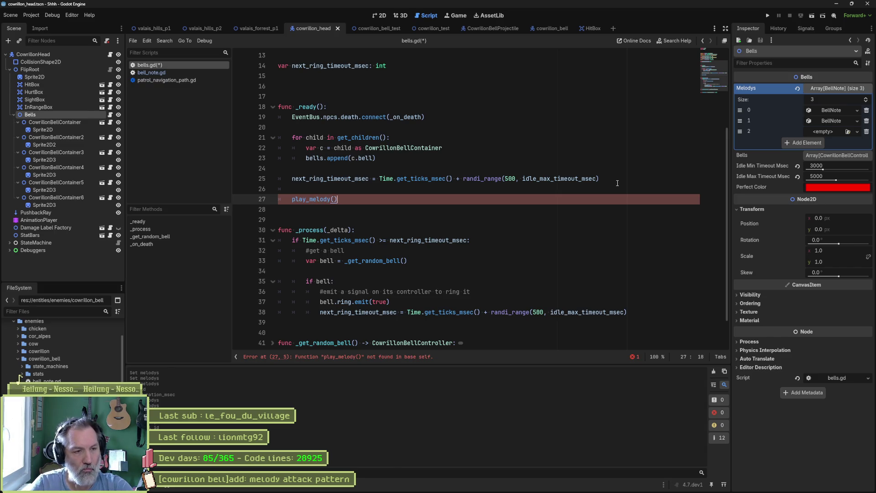
key(Down)
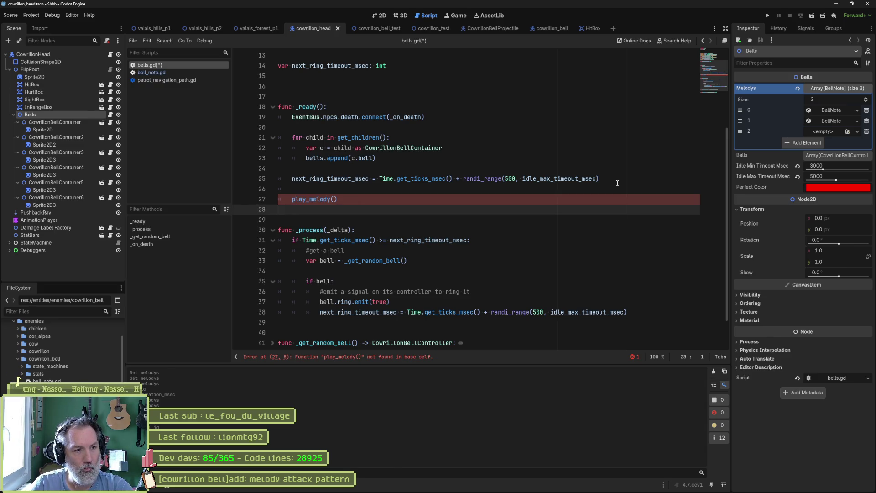
scroll(537, 209, down, 1)
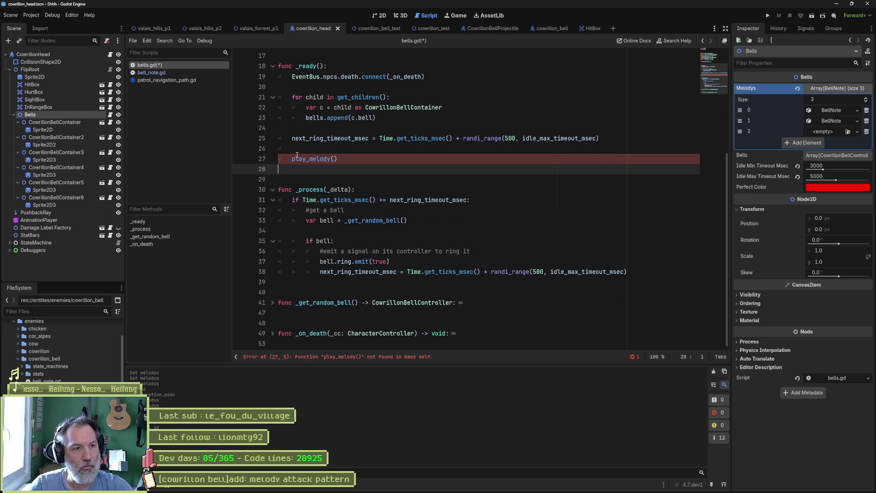
key(Up)
key(Home)
text(_)
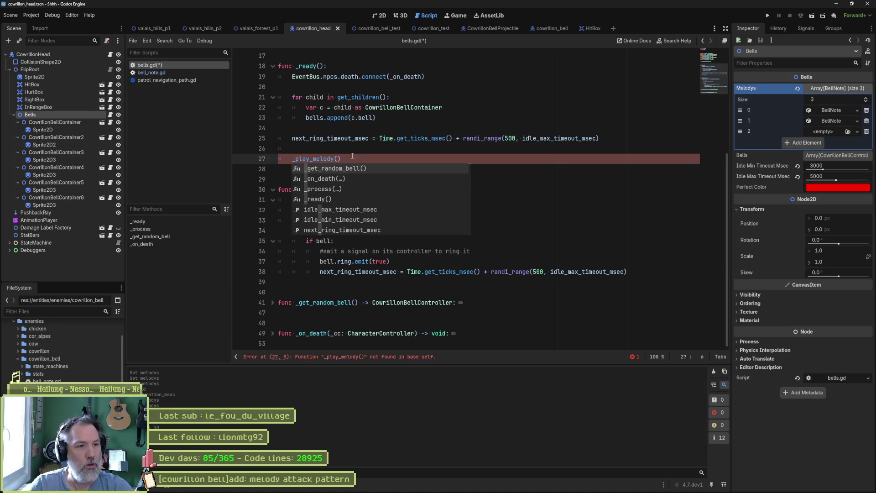
key(Escape)
drag(340, 159, 290, 161)
Declare 'func _play_melody() -> void:' with a pass body below _get_random_bell and save.
click(301, 292)
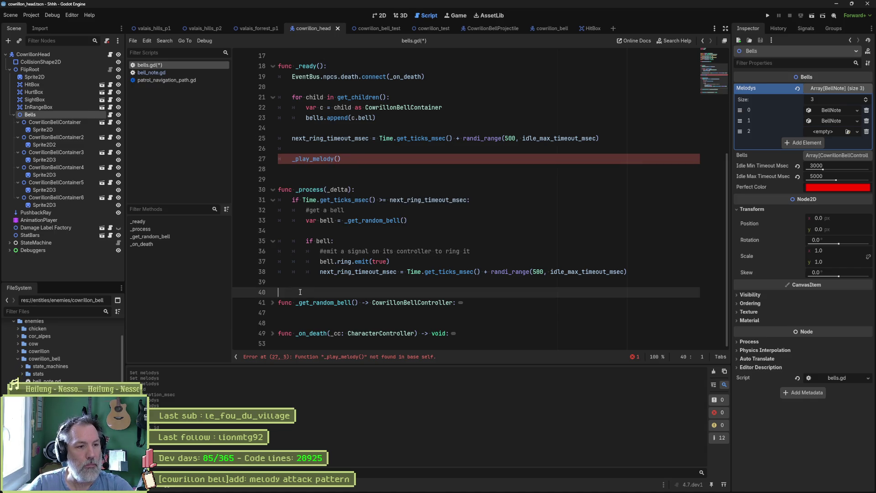
key(Down)
key(Down)
key(Return)
key(Return)
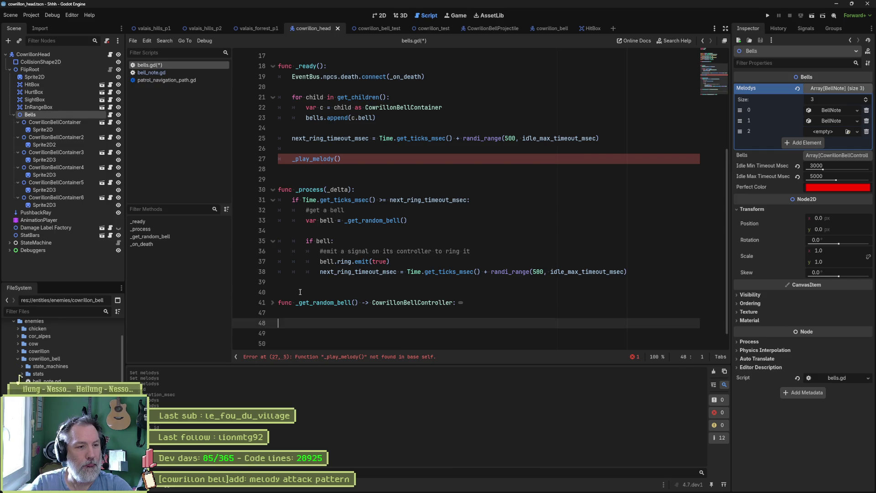
text(func _play_melody() -> voi)
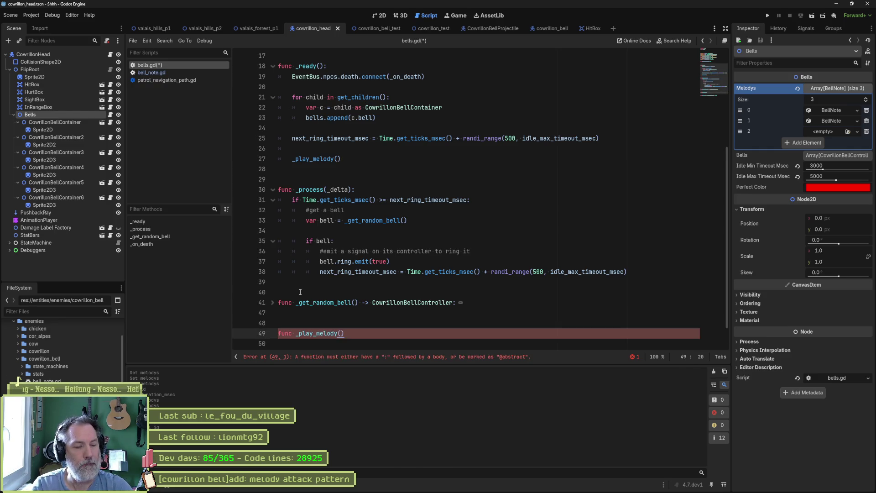
text(d:)
key(Return)
text(pass)
key(ctrl+s)
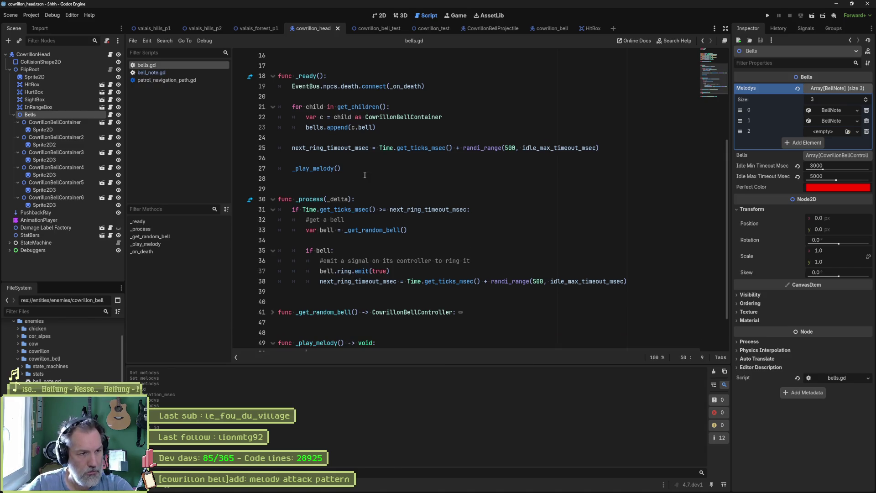
Review the bell-ringing logic in _process, then delete _play_melody's pass placeholder.
click(292, 147)
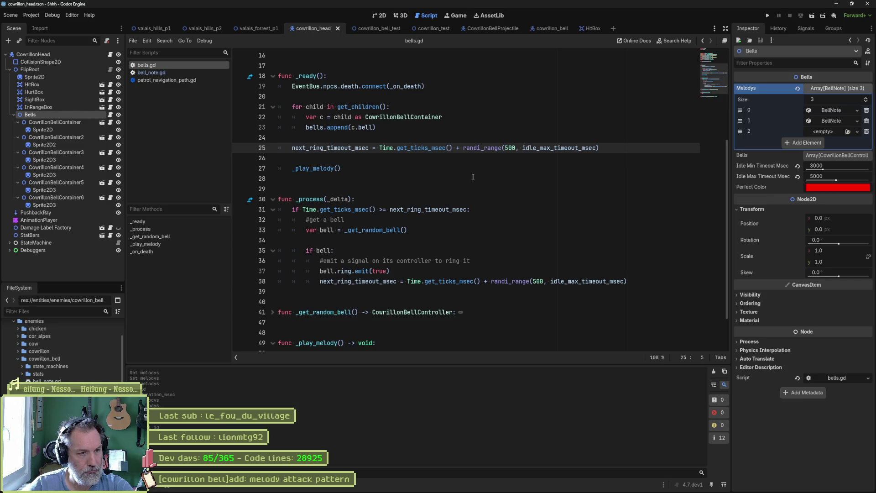
scroll(475, 178, down, 1)
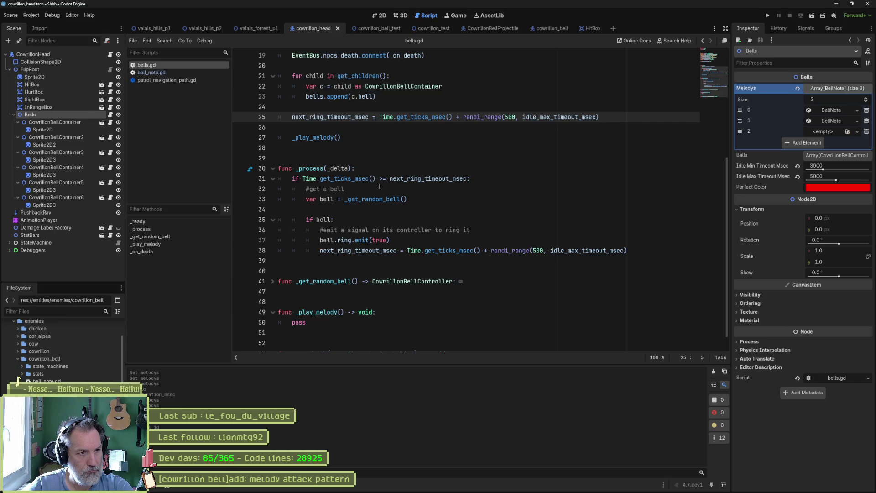
drag(359, 178, 365, 251)
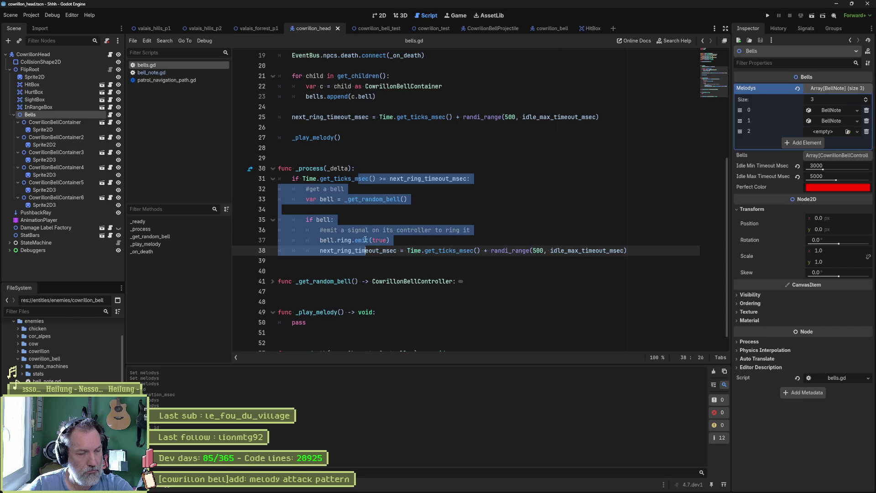
click(365, 179)
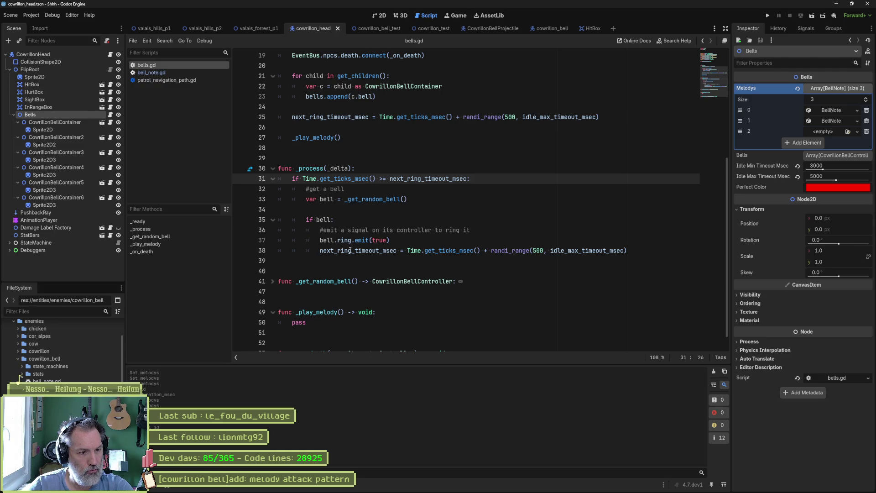
click(405, 240)
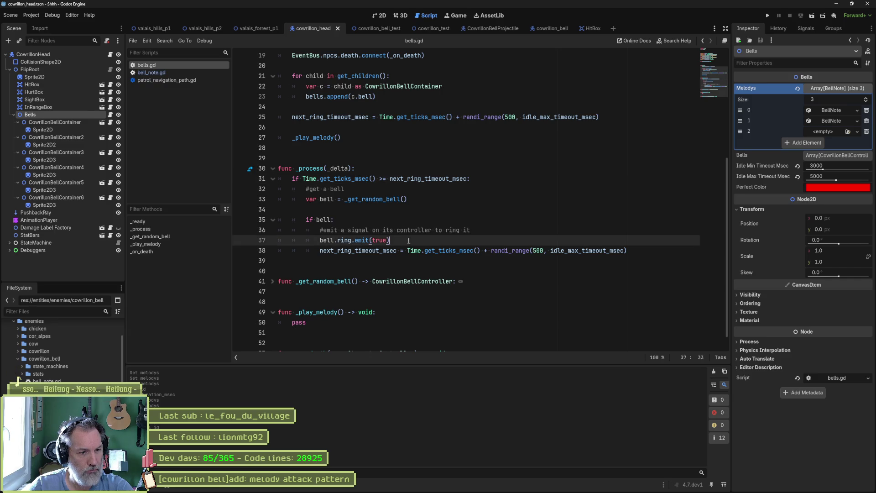
drag(405, 241, 484, 234)
key(ctrl+c)
click(383, 317)
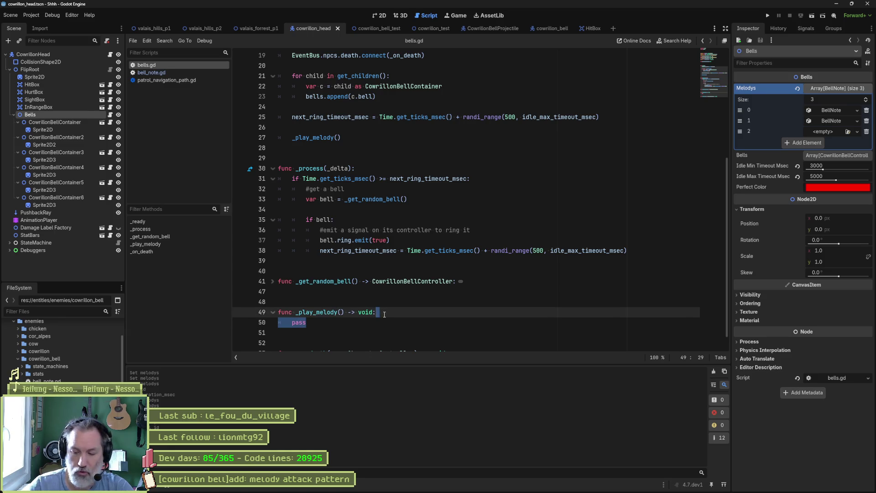
key(BackSpace)
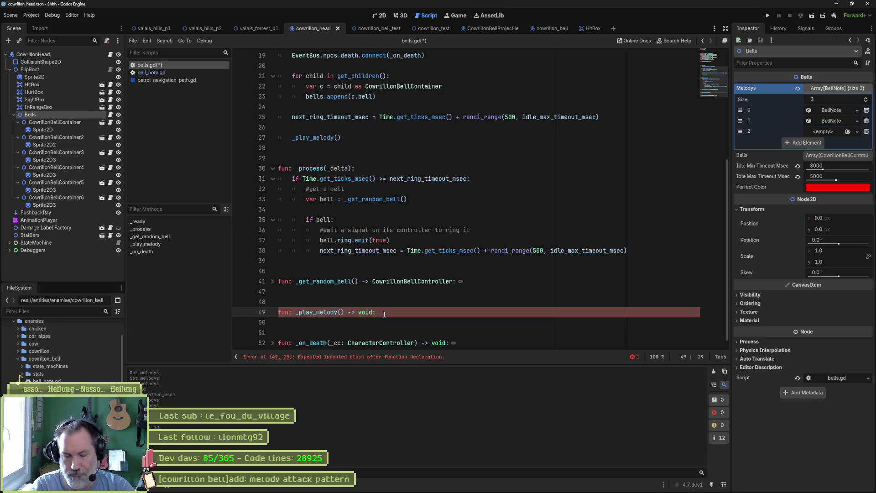
Fill _play_melody with 'for note in melodys:' emitting _get_bell(note.bell_id).ring.emit().
key(Return)
text(for )
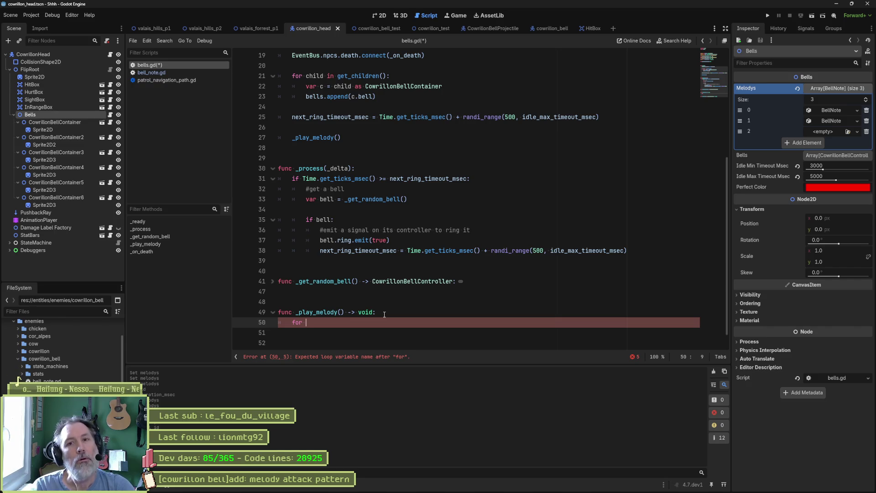
text(note in )
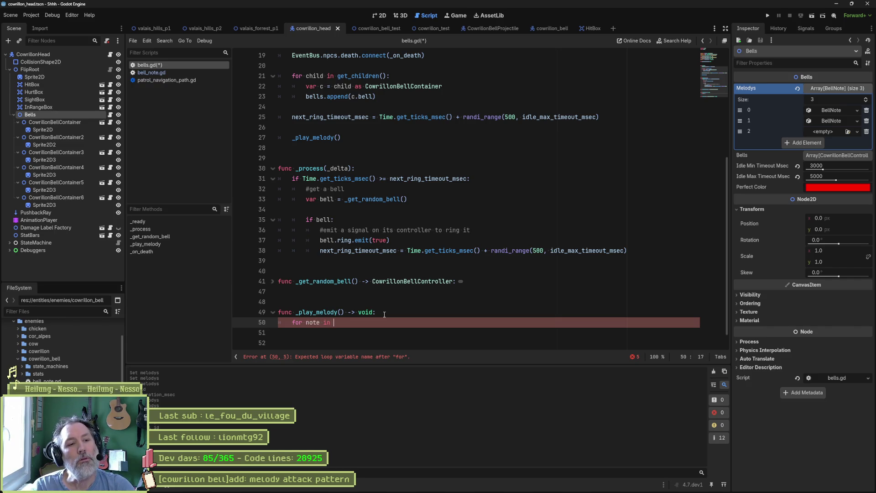
text(me)
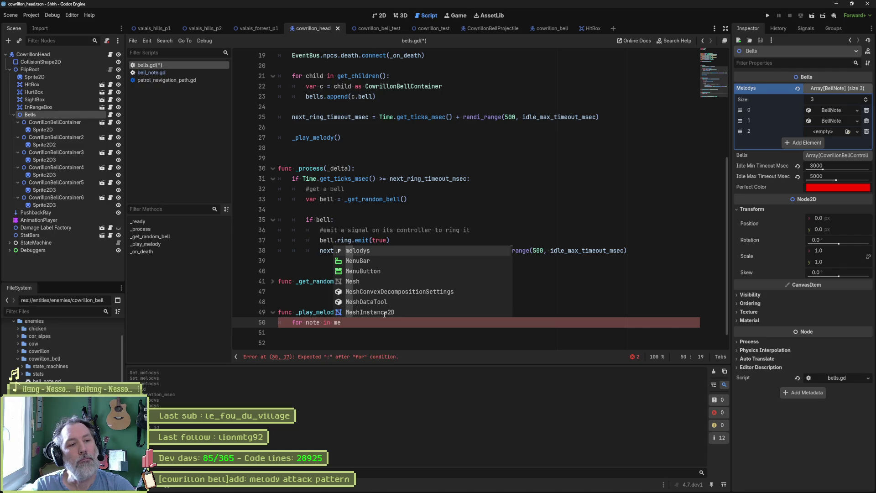
key(Return)
text(:)
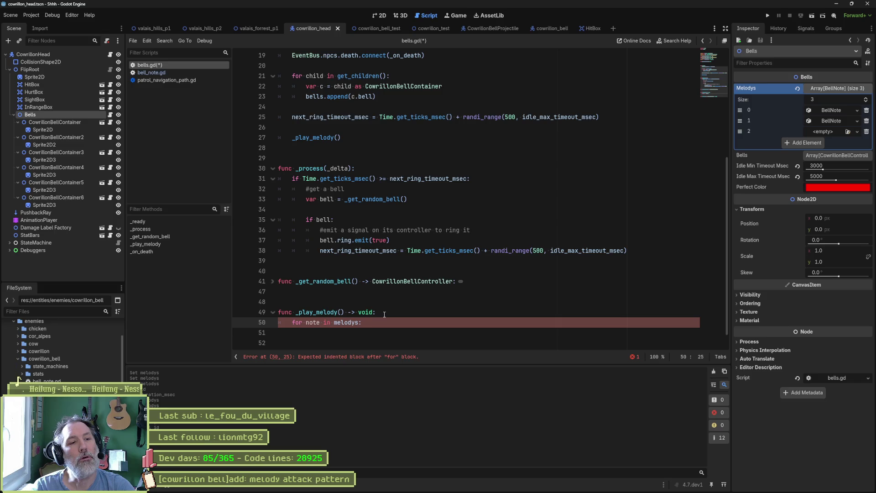
key(Return)
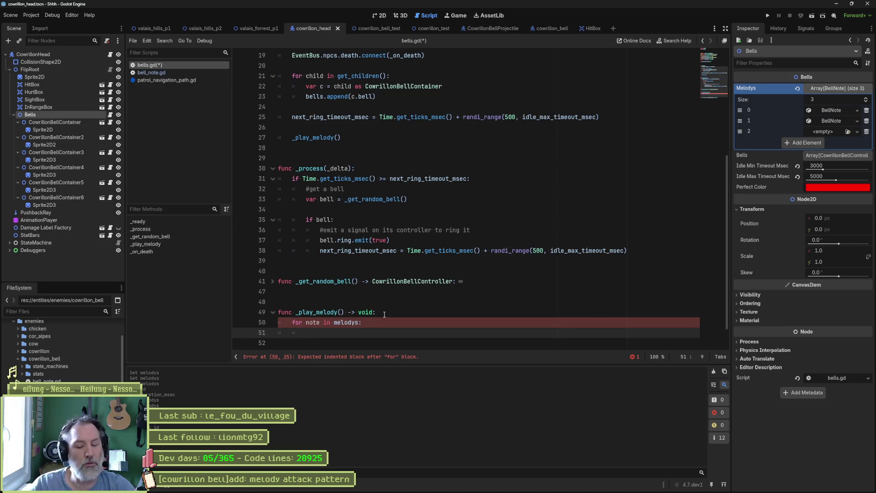
text(_get_b)
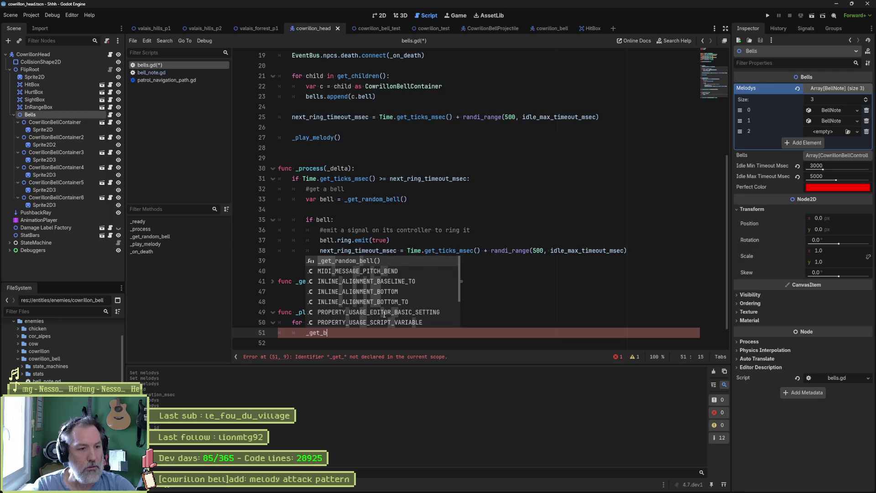
text(ell(note.bell_id)
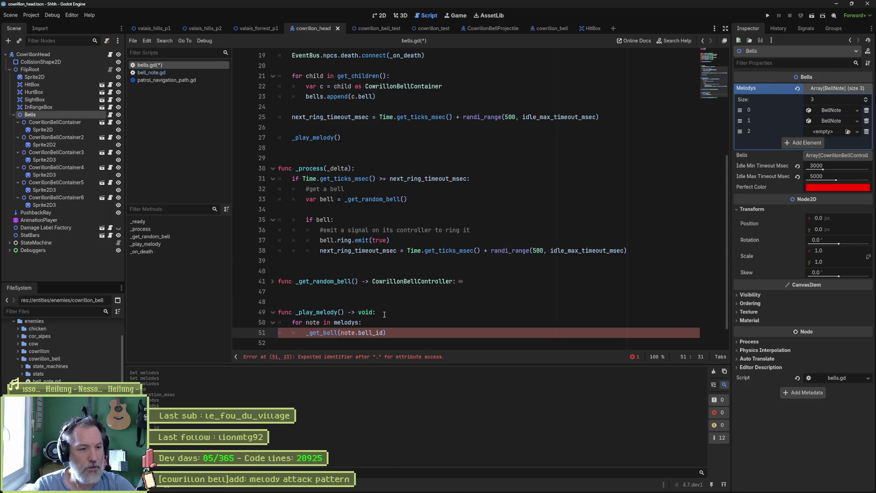
text())
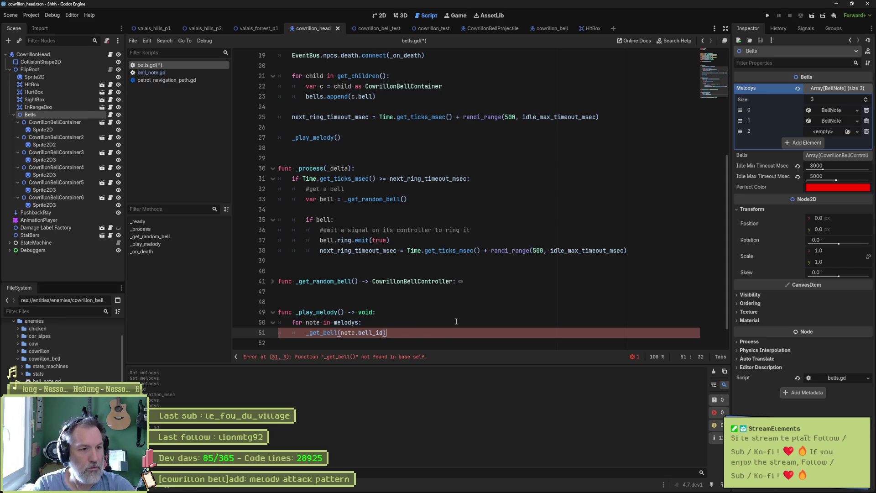
text(.ring.emit()
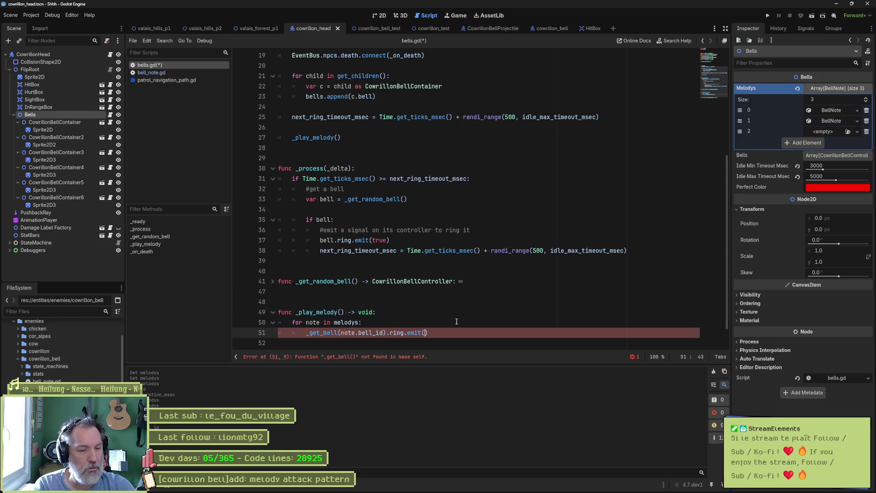
Begin declaring 'func _get_bell(_bell_id: int) -> v' below _play_melody.
scroll(430, 314, down, 1)
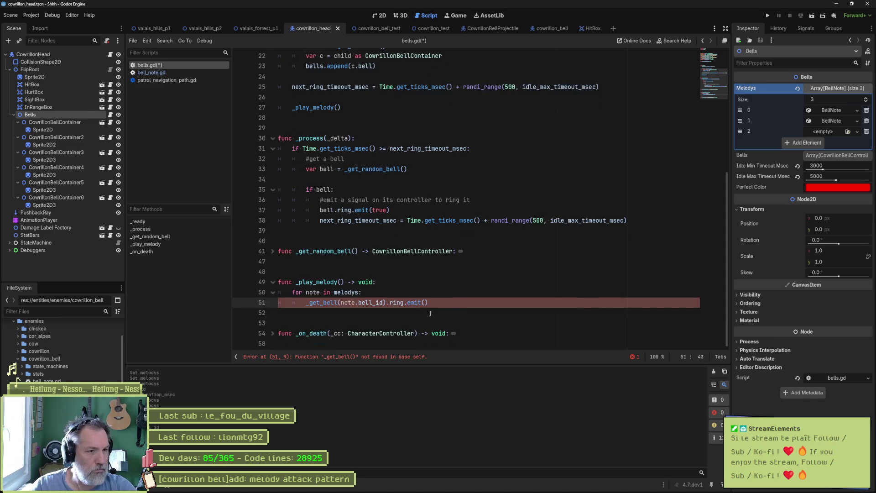
click(400, 310)
key(Down)
key(Return)
key(Return)
key(Up)
text(func)
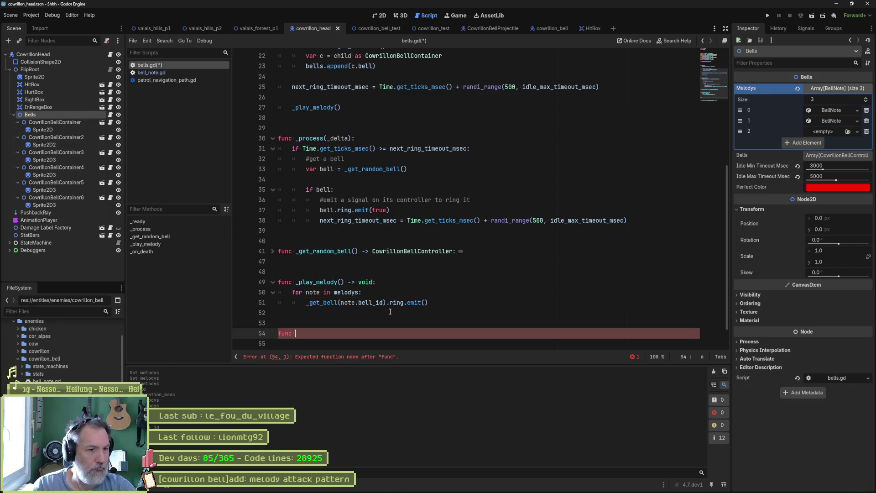
key(ctrl+v)
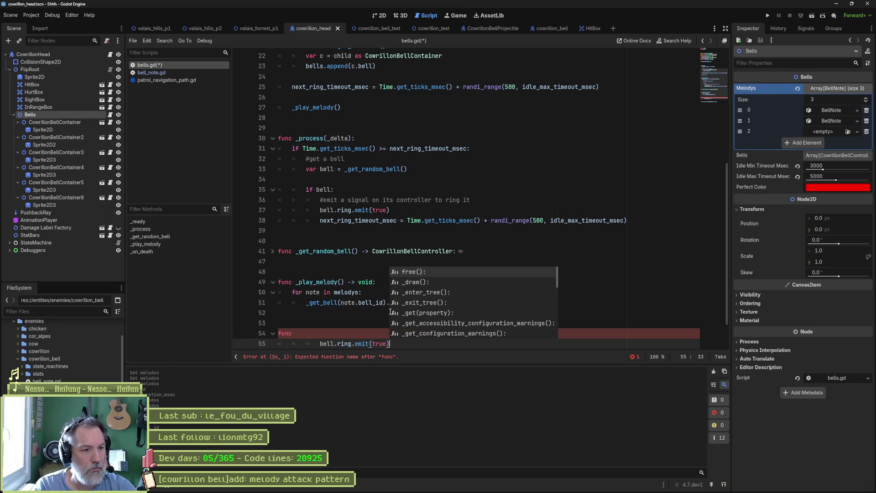
key(ctrl+z)
text(_get_bell)
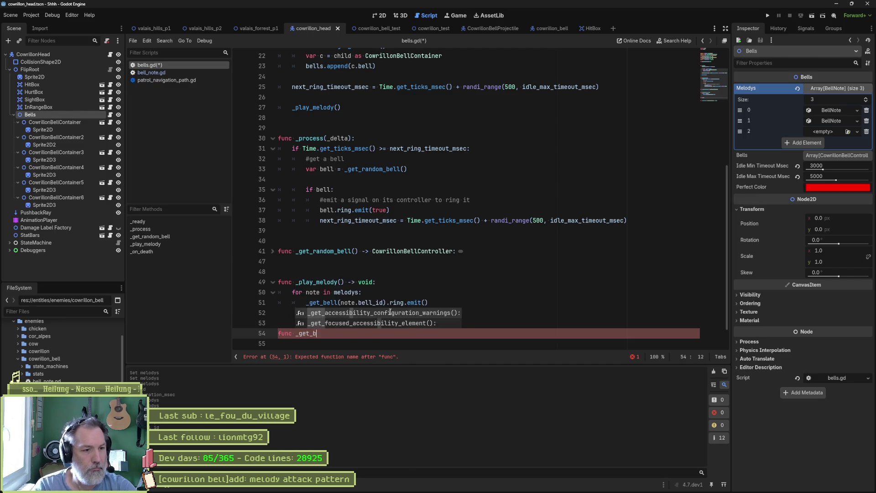
text((_bell_id: int) -)
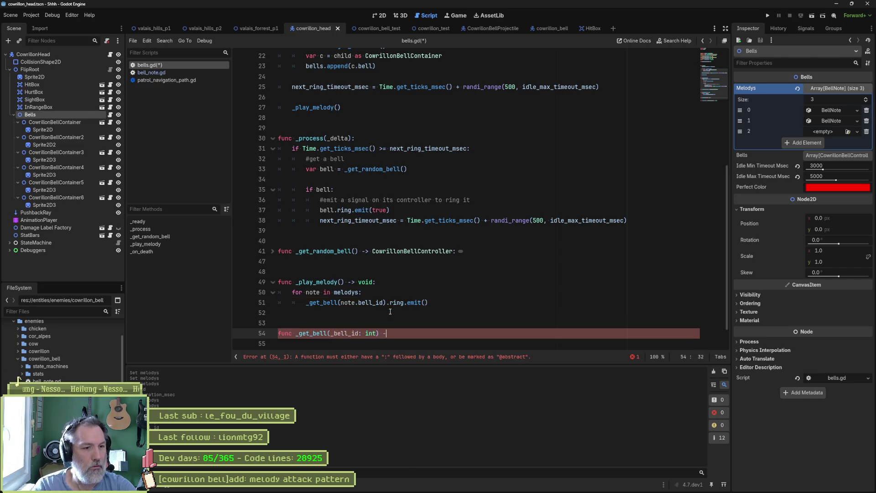